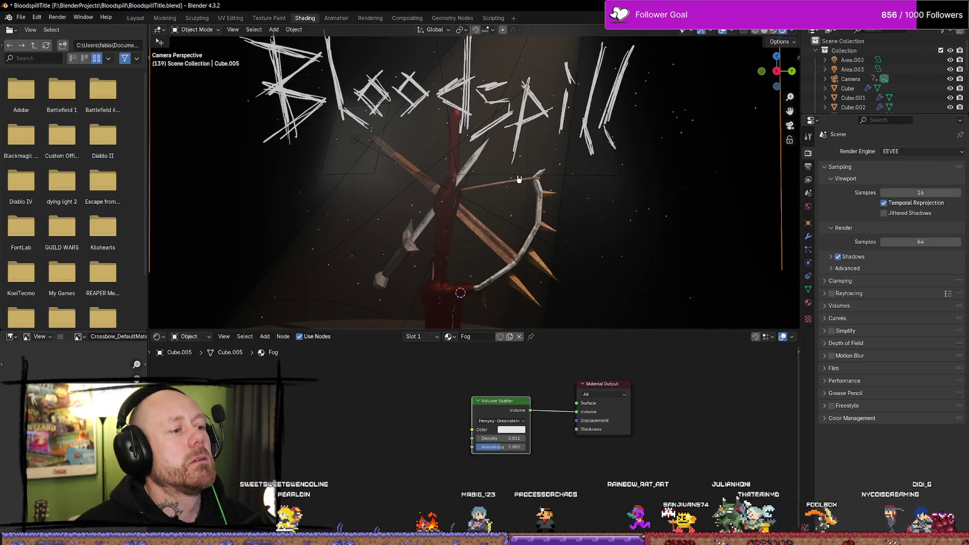
Step: Switch to the Modeling workspace in object mode, deselect all, and turn on Rendered shading
left_click(641, 227)
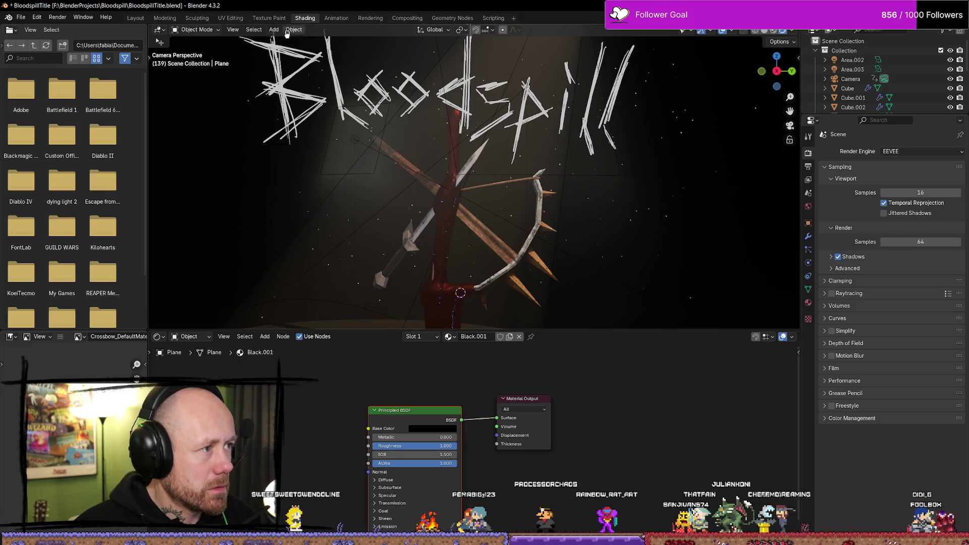
left_click(273, 20)
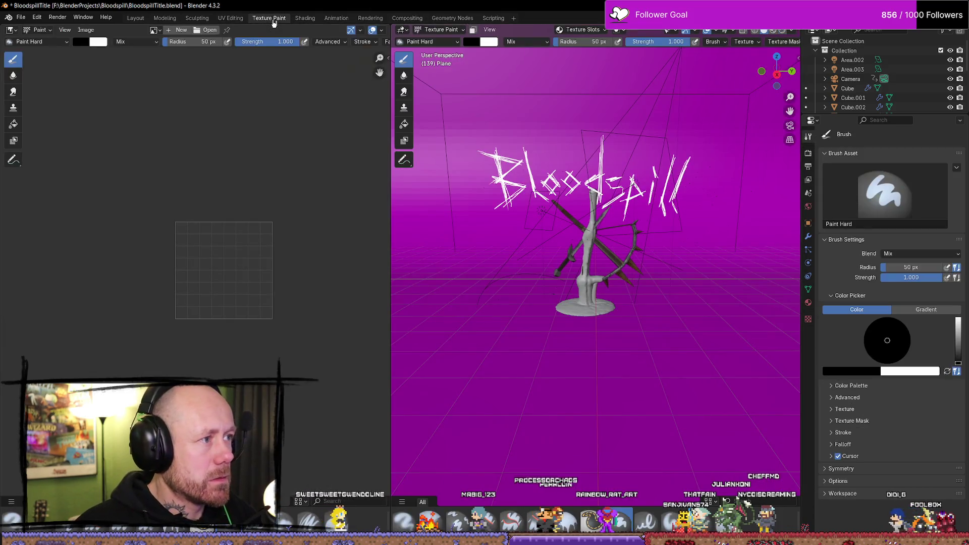
left_click(174, 18)
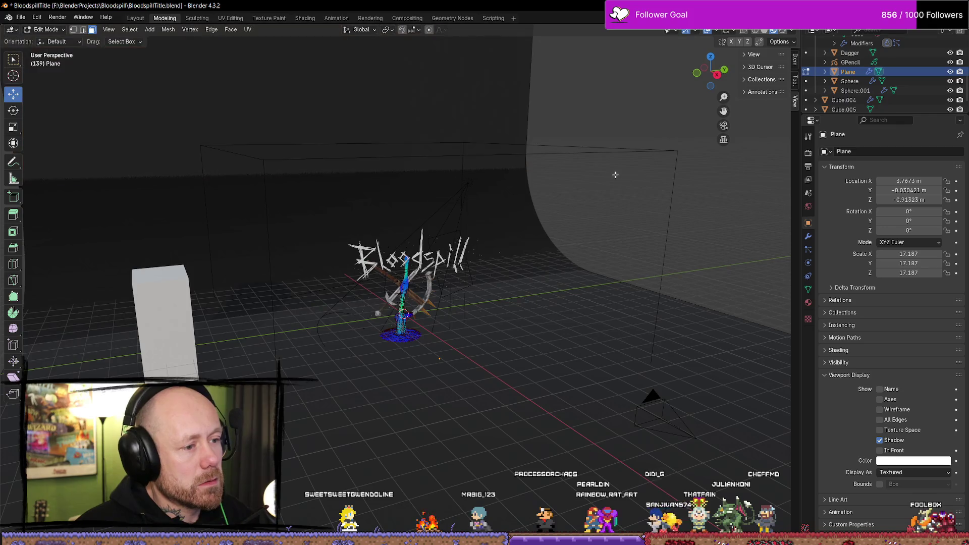
middle_click_drag(590, 198, 590, 218)
key("Tab")
key("alt+a")
mouse_move(515, 264)
middle_mouse_down()
mouse_move(415, 275)
mouse_move(639, 154)
middle_mouse_up()
left_click(782, 32)
scroll(390, 319, "up", 5)
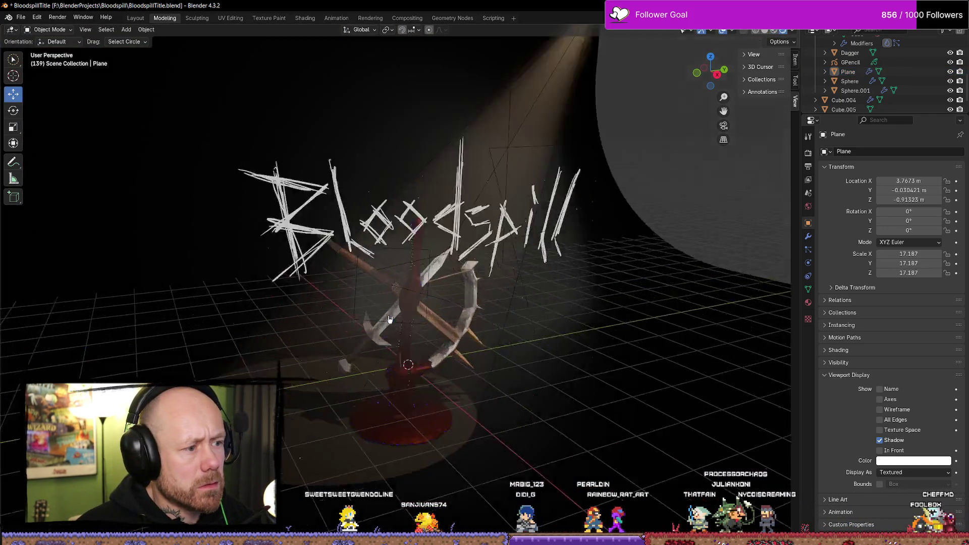
mouse_move(428, 262)
middle_mouse_down()
mouse_move(597, 323)
mouse_move(581, 248)
mouse_move(395, 306)
mouse_move(422, 310)
middle_mouse_up()
Step: Move the Area.003 light along Y to about 10.127 m and view through the scene camera
left_click(569, 319)
left_click(571, 245)
left_click(382, 298)
key("g")
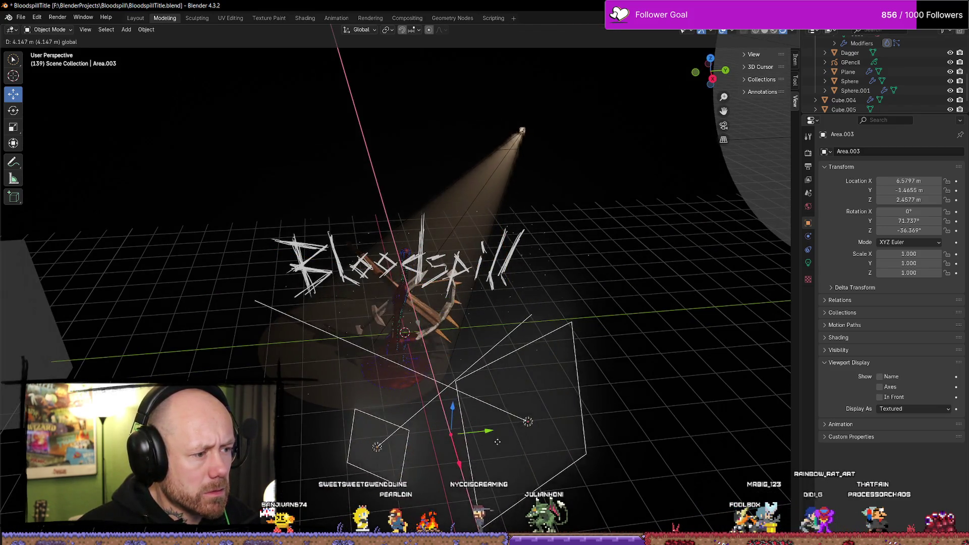
key("y")
key("y")
left_click(791, 405)
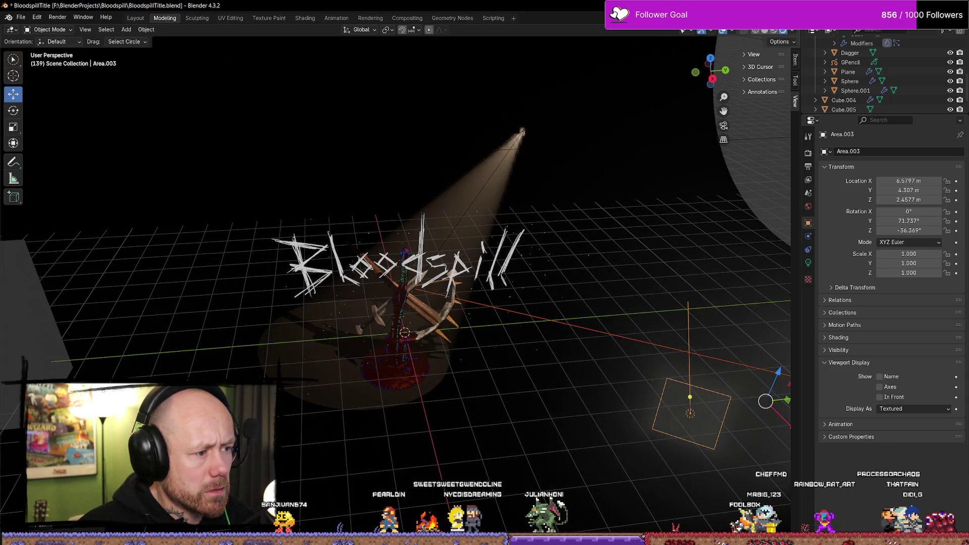
mouse_move(185, 363)
middle_mouse_down()
mouse_move(341, 393)
mouse_move(351, 420)
mouse_move(520, 409)
mouse_move(528, 395)
mouse_move(356, 400)
mouse_move(386, 395)
mouse_move(488, 323)
middle_mouse_up()
mouse_move(549, 279)
left_mouse_down()
mouse_move(563, 278)
mouse_move(580, 309)
left_mouse_up()
key("KP_0")
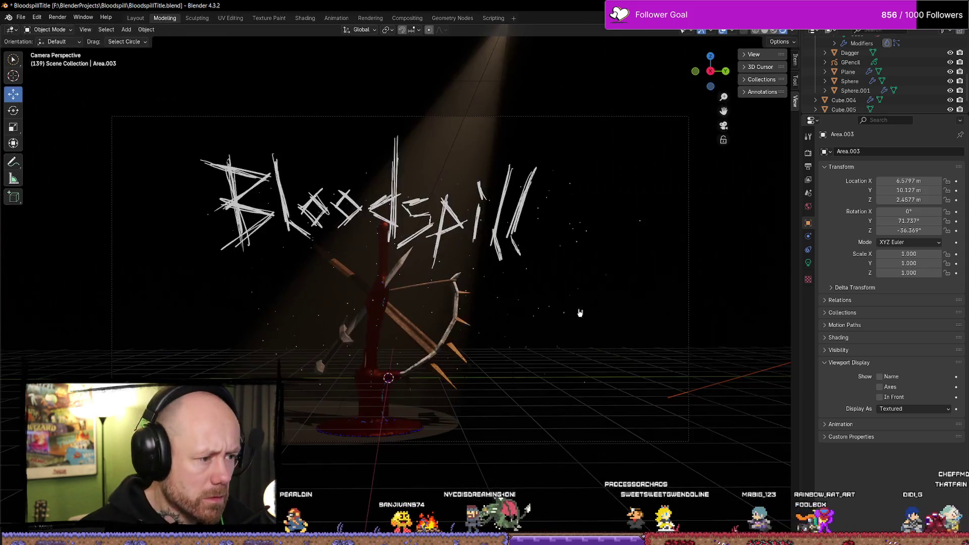
left_click(385, 385)
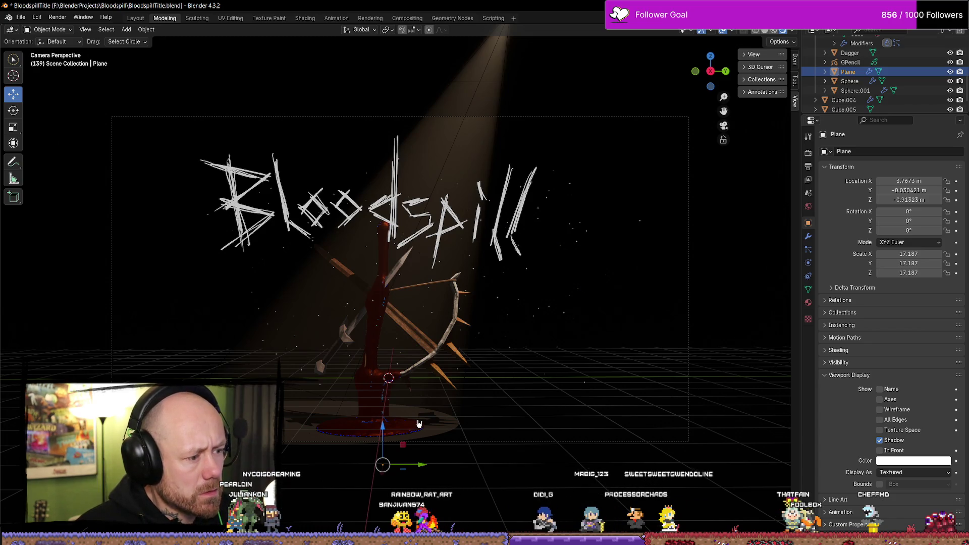
Step: Lower the backdrop plane along Z to −5.6523 m
mouse_move(512, 473)
middle_mouse_down()
mouse_move(448, 455)
mouse_move(535, 455)
mouse_move(472, 465)
mouse_move(438, 448)
mouse_move(463, 448)
middle_mouse_up()
left_click(480, 372)
left_click(507, 360)
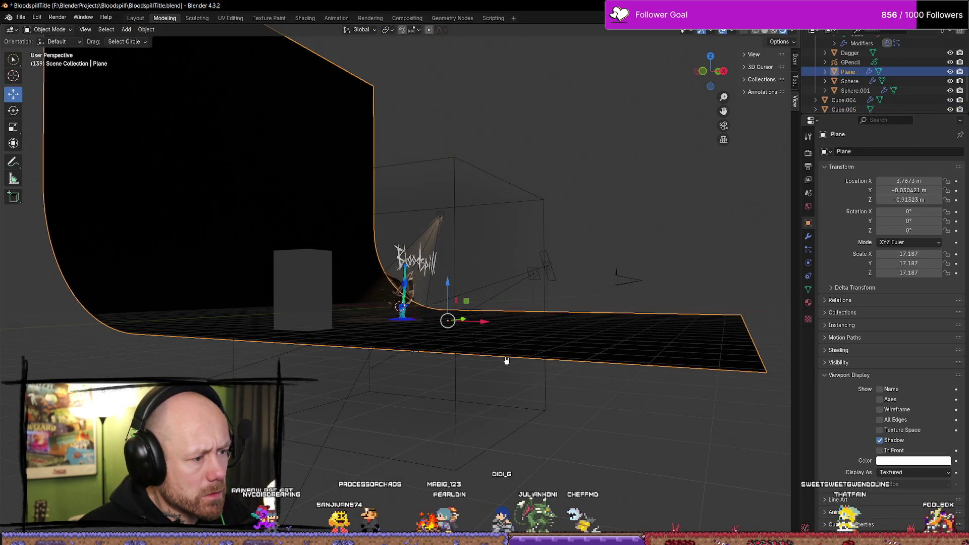
left_click_drag(452, 281, 457, 355)
Step: In camera view, play the animation, stop at frame 63, and render that frame
key("KP_0")
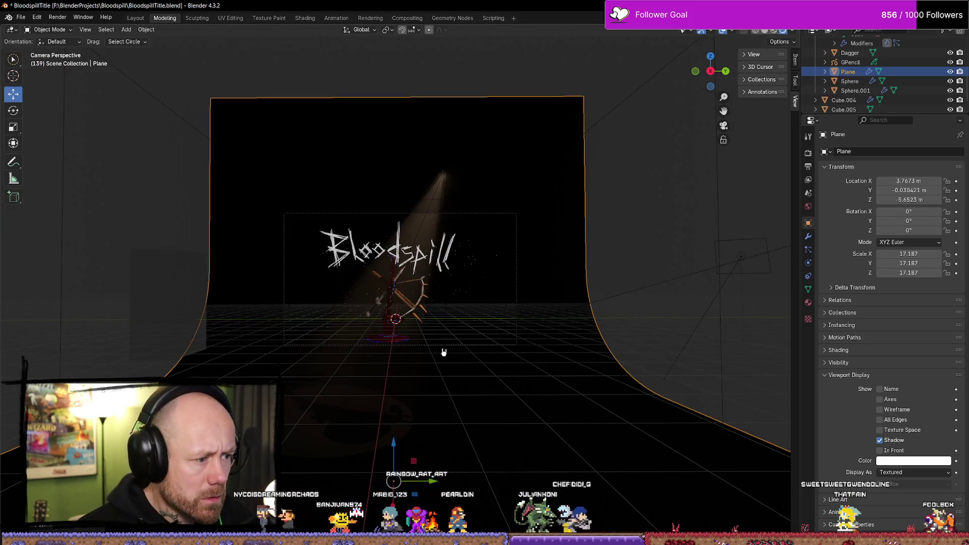
scroll(444, 352, "up", 5)
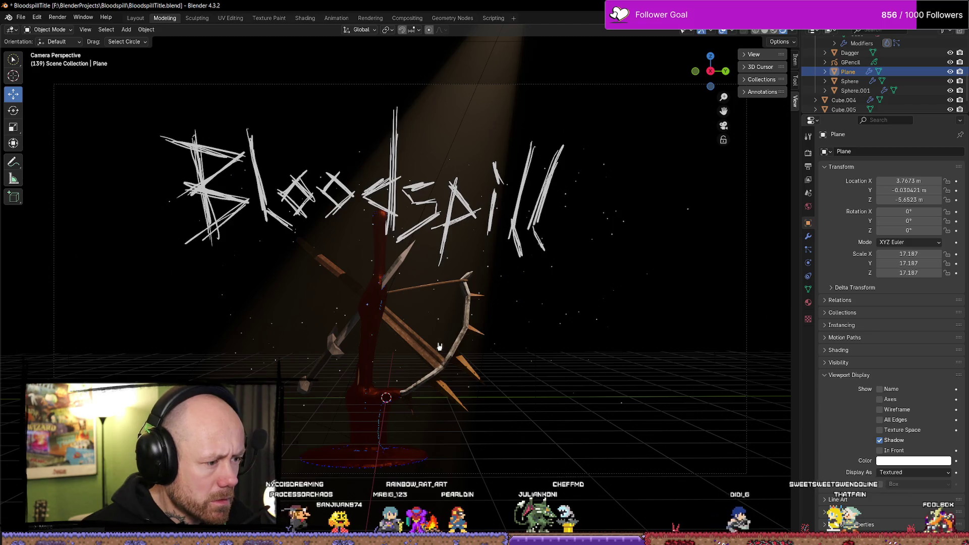
key("space")
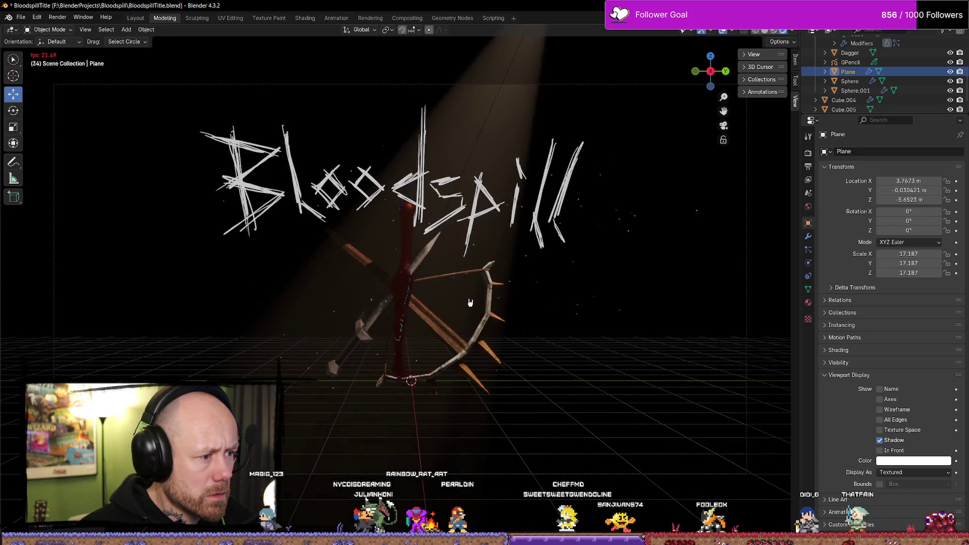
key("space")
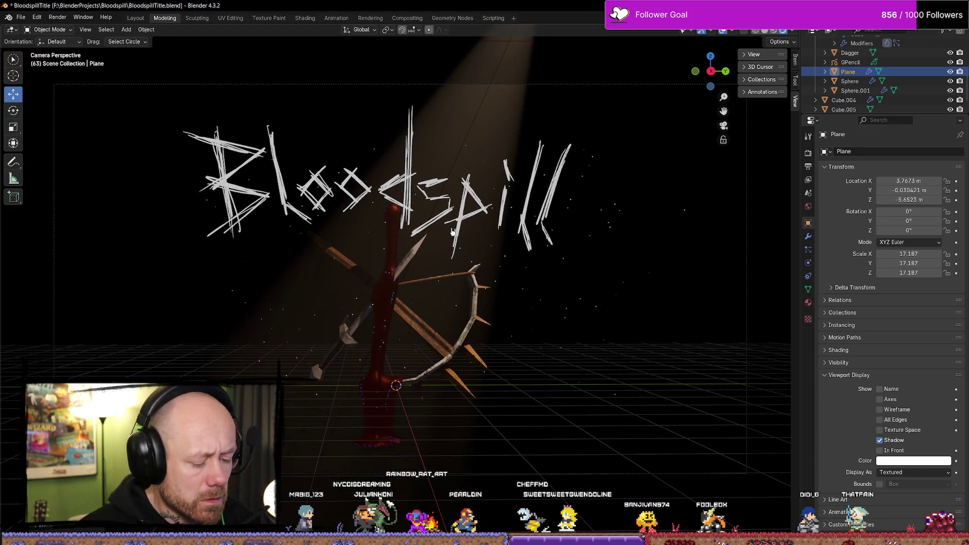
key("F12")
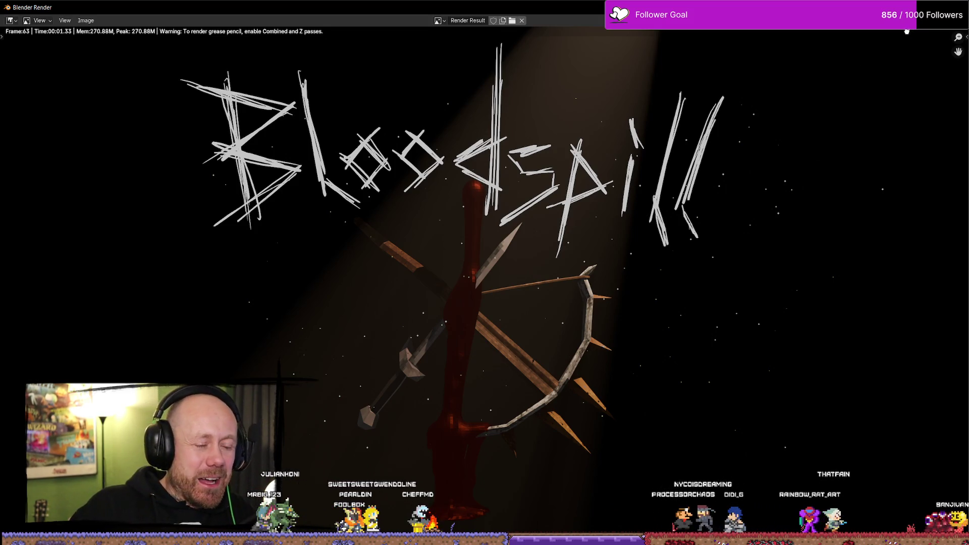
key("Escape")
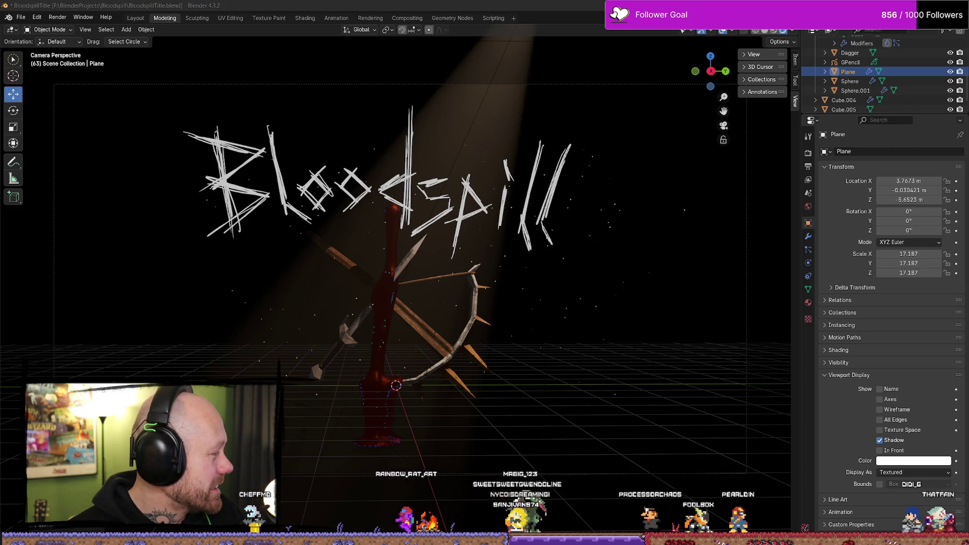
key("alt+Tab")
Step: Drag the browser window playing the Fallout 76: Burning Springs Trailer over Blender
left_click_drag(707, 10, 645, 38)
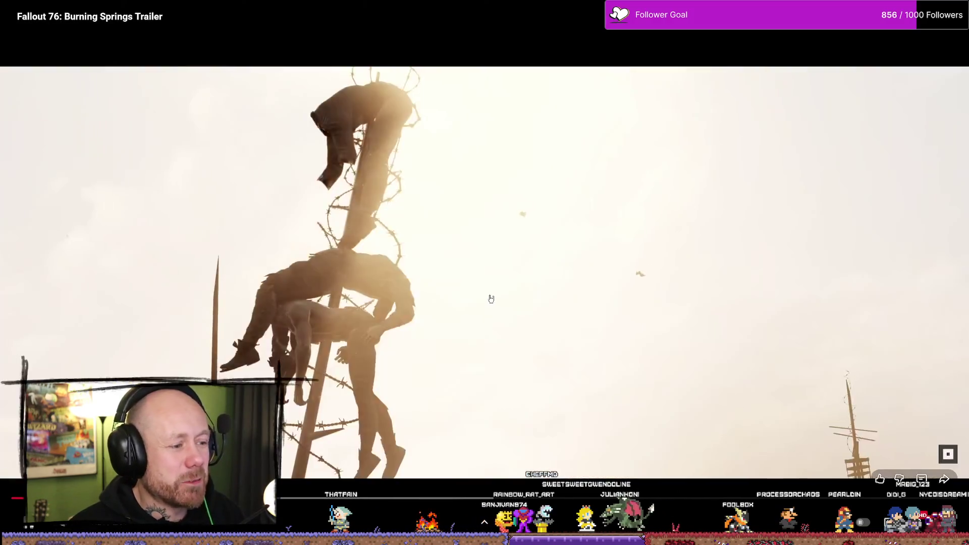
Step: Pause the Fallout 76 trailer and exit full screen to the YouTube watch page
left_click(317, 325)
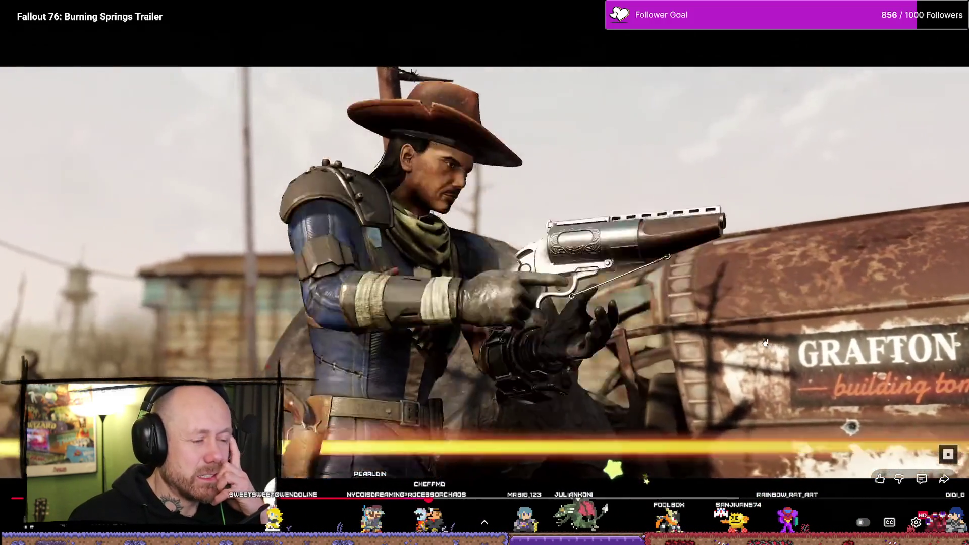
key("Escape")
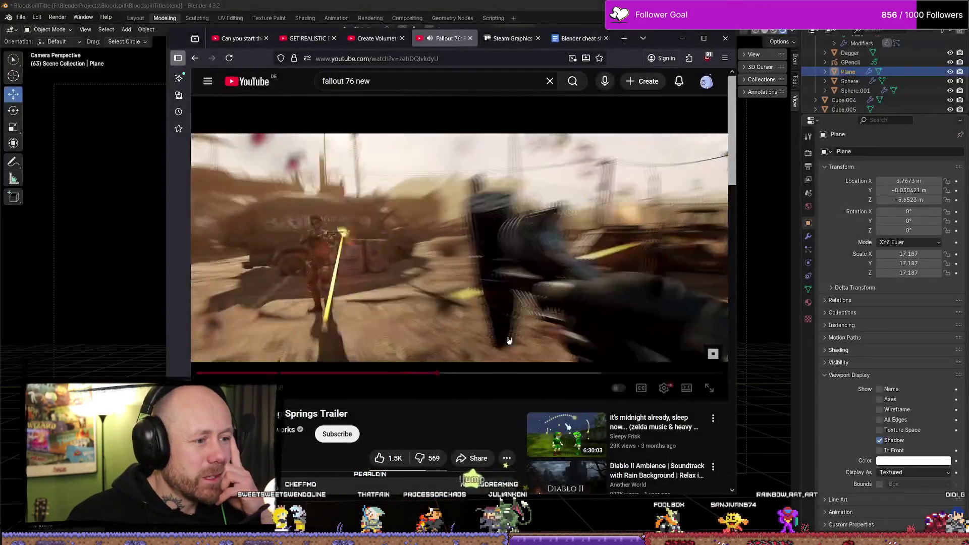
Step: Skip ahead, pause, and close the Fallout 76 trailer tab
left_click_drag(460, 376, 576, 373)
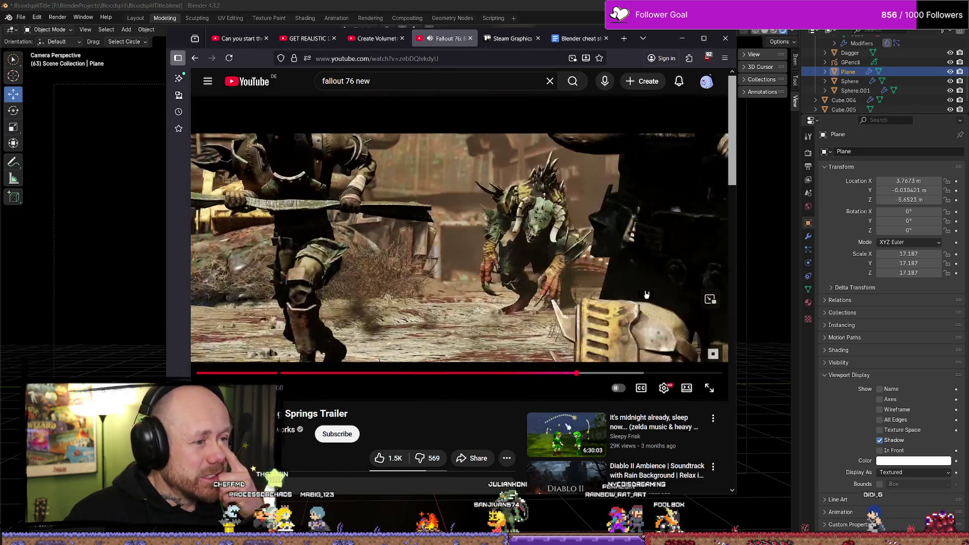
left_click(661, 242)
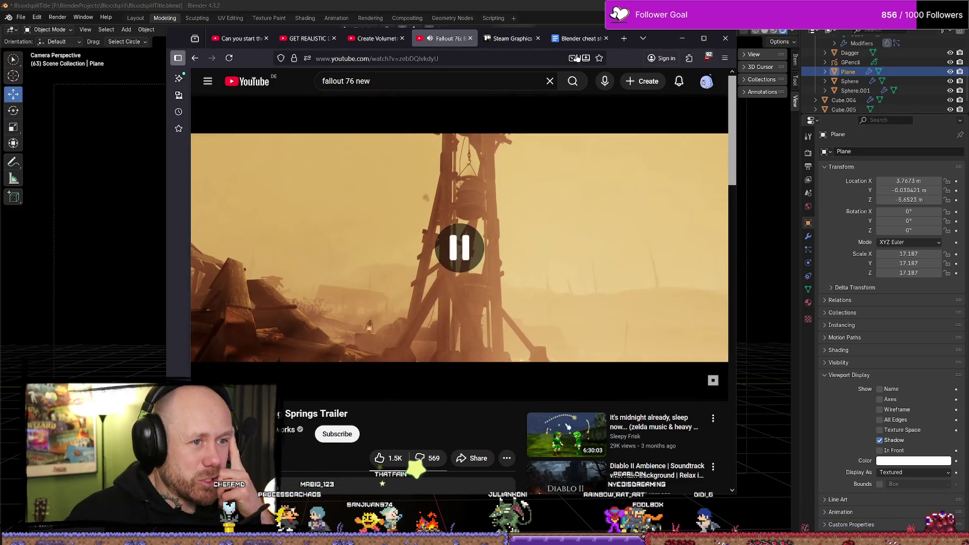
left_click(470, 39)
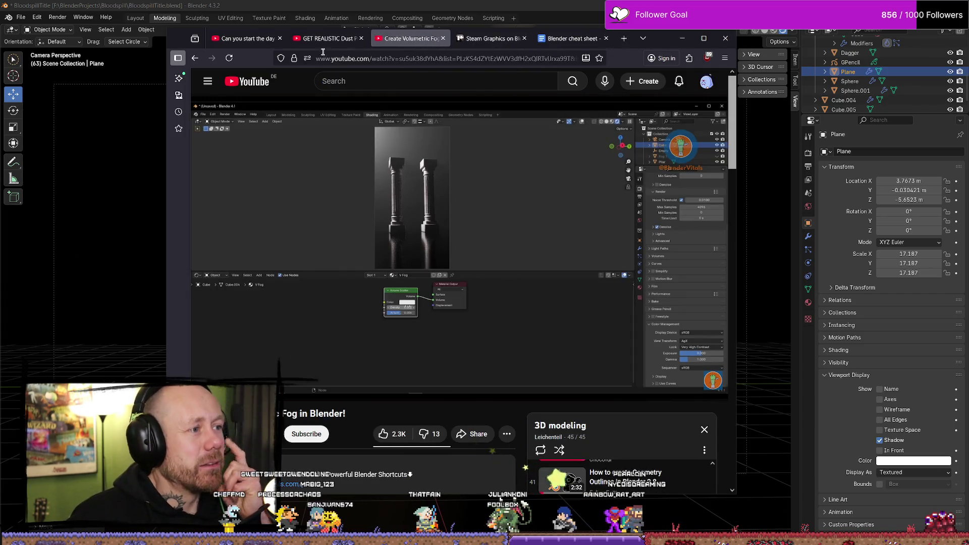
Step: Start the Diablo II ambience video from the first tab, then minimize the browser
left_click(325, 38)
left_click(260, 44)
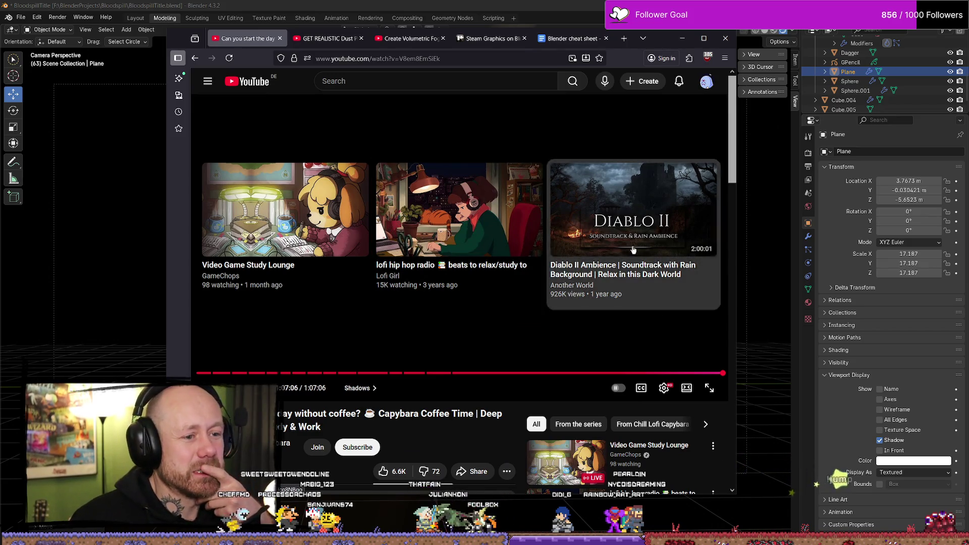
left_click(674, 291)
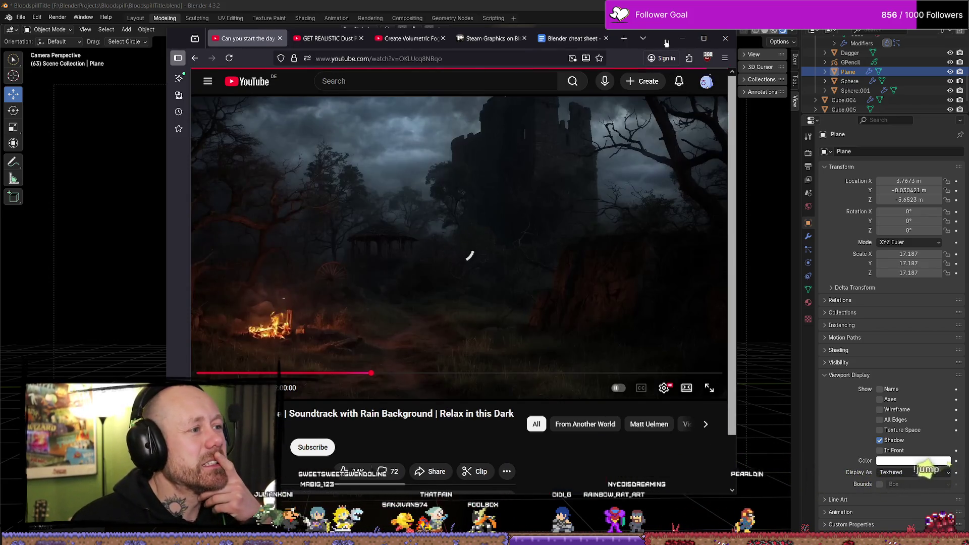
left_click_drag(667, 44, 675, 46)
left_click(691, 41)
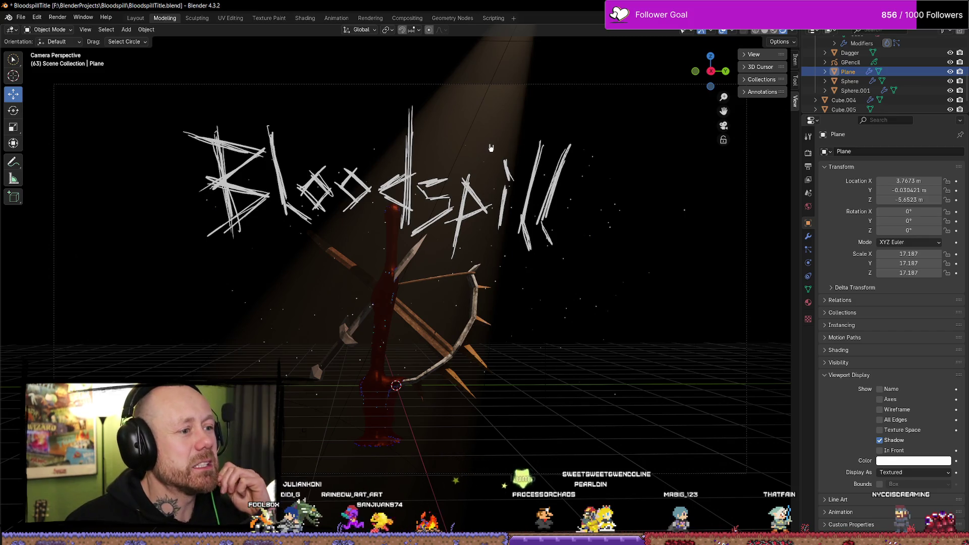
Step: Select the spot light and edit its name
mouse_move(489, 149)
middle_mouse_down()
mouse_move(490, 290)
mouse_move(530, 82)
middle_mouse_up()
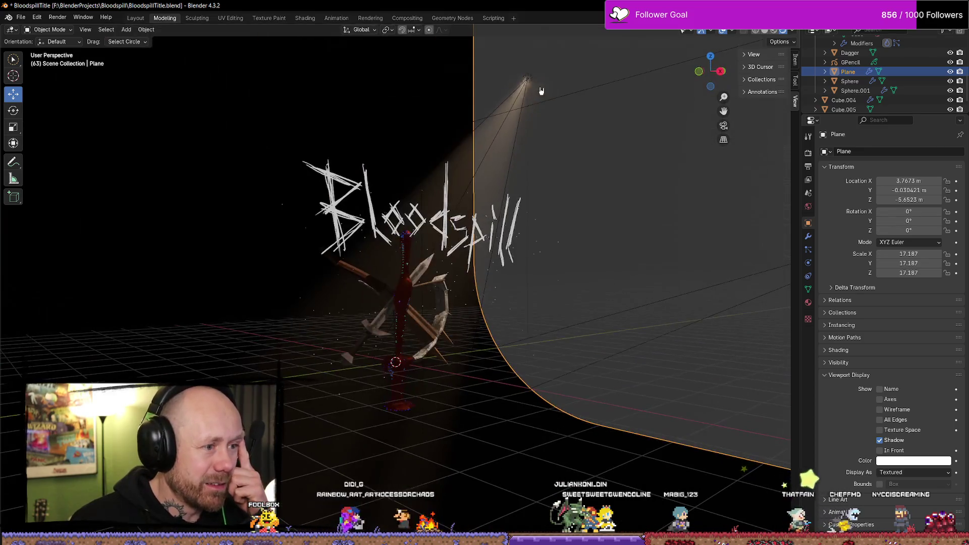
left_click(528, 79)
scroll(534, 94, "up", 3)
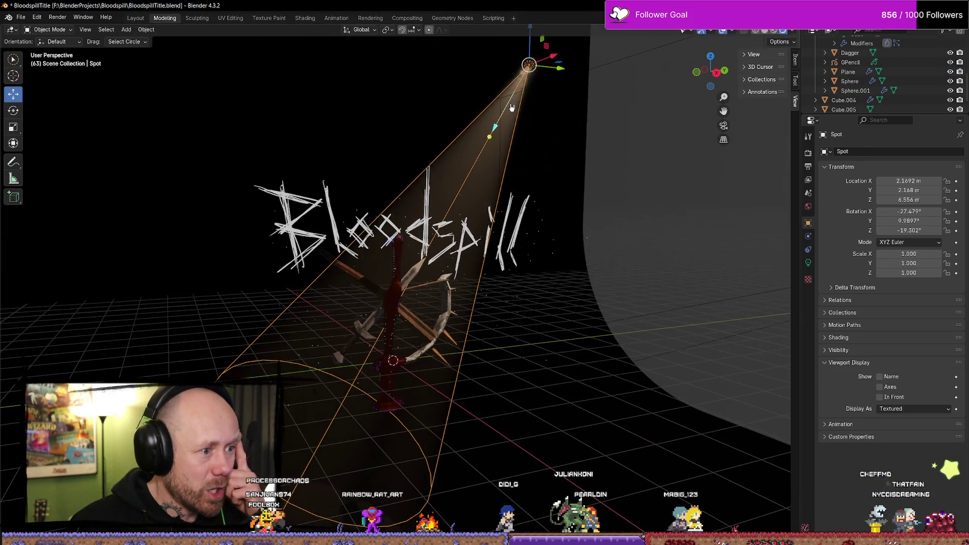
middle_click_drag(535, 95, 545, 118)
scroll(545, 118, "down", 3)
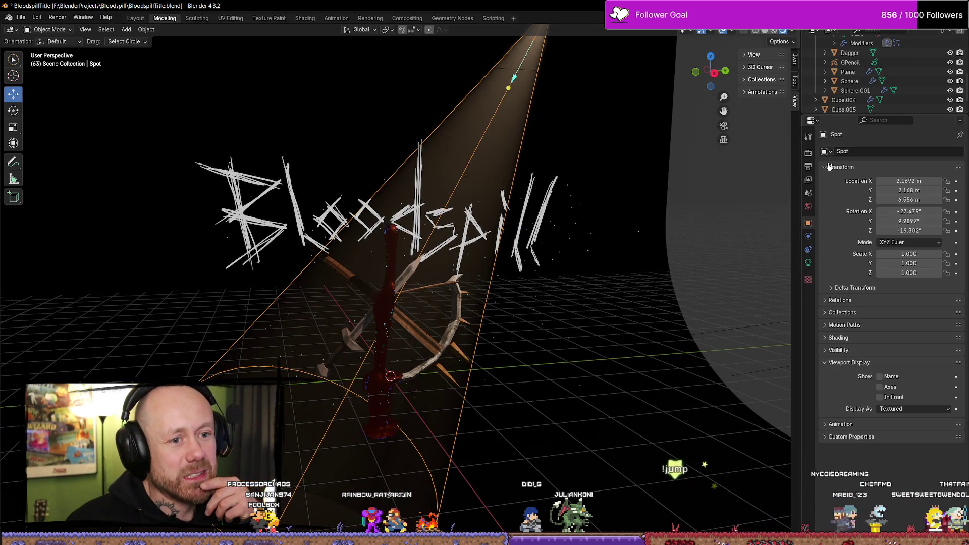
left_click(921, 147)
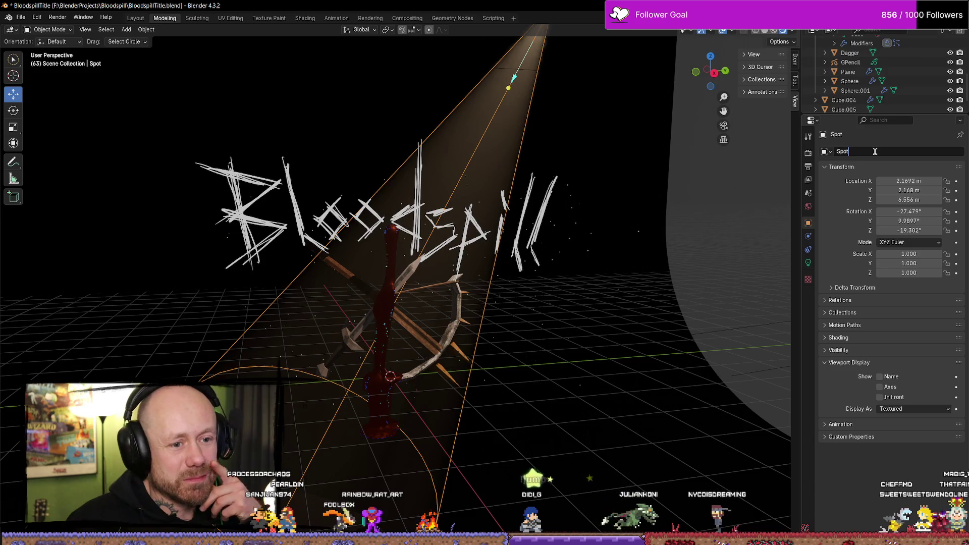
key("BackSpace")
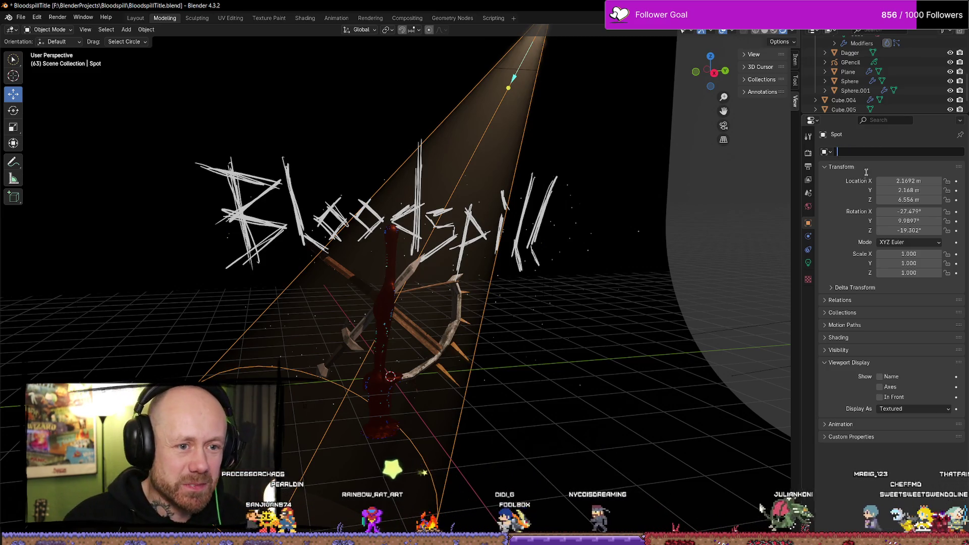
type("Object")
Step: Set the spot light colour to pale peach #FFB89E and view through the camera
left_click(810, 267)
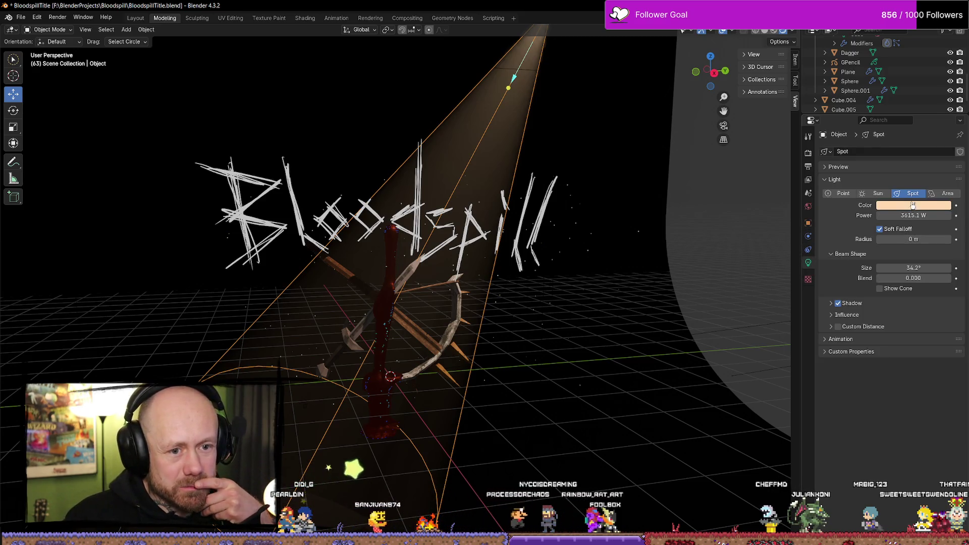
left_click(913, 205)
left_click_drag(903, 121, 902, 118)
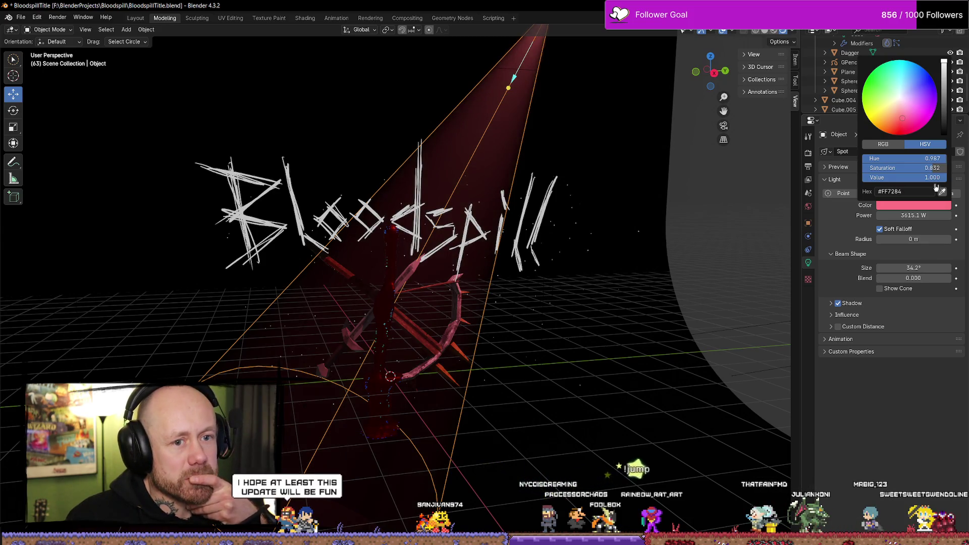
mouse_move(946, 102)
left_mouse_down()
mouse_move(945, 124)
mouse_move(944, 60)
left_mouse_up()
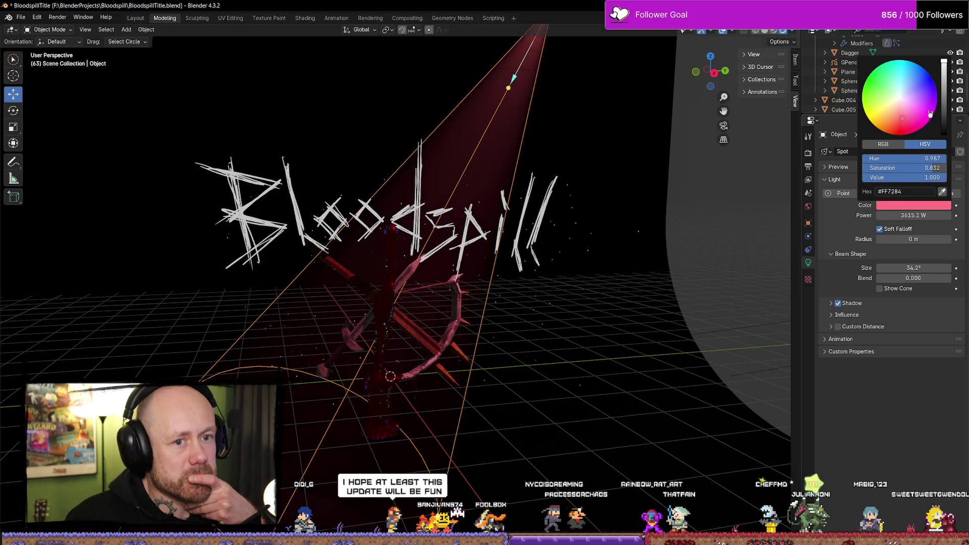
left_click(897, 113)
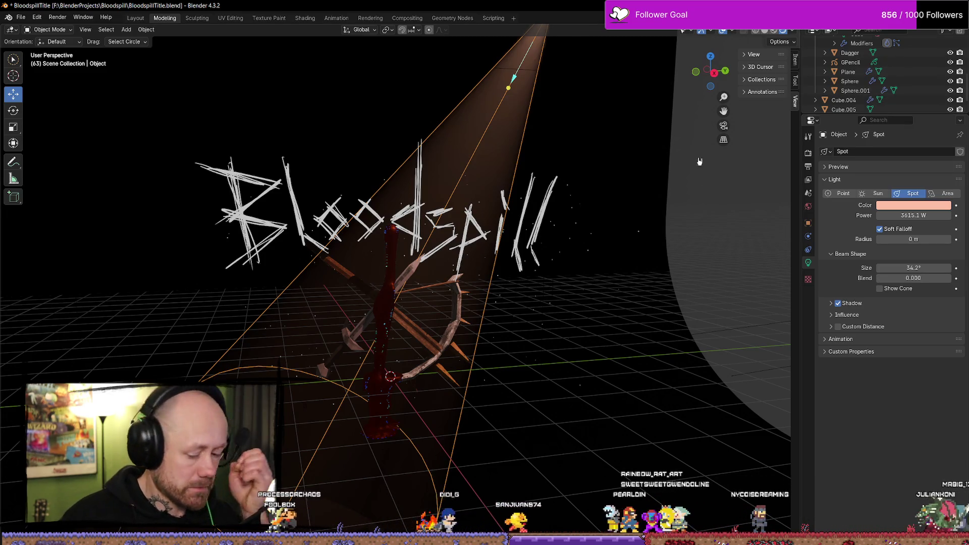
key("KP_0")
scroll(432, 384, "up", 2)
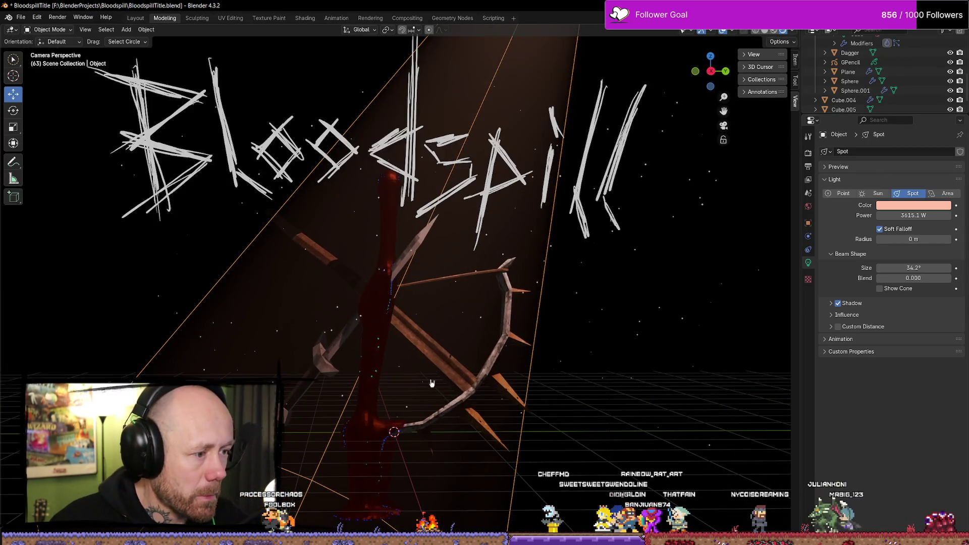
scroll(428, 390, "down", 1)
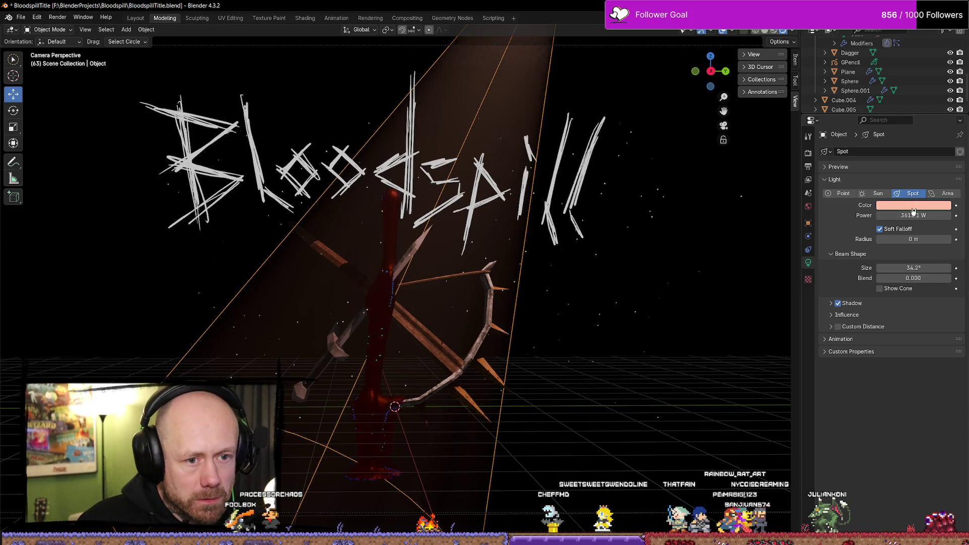
left_click(597, 258)
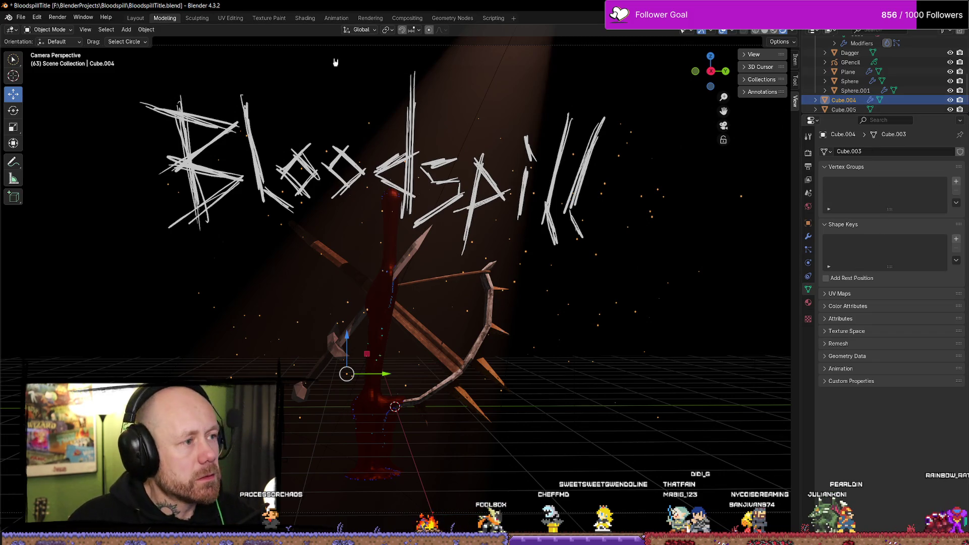
Step: In the Shading workspace, make the Color Ramp's first stop dark brown and last stop pale grey
left_click(305, 19)
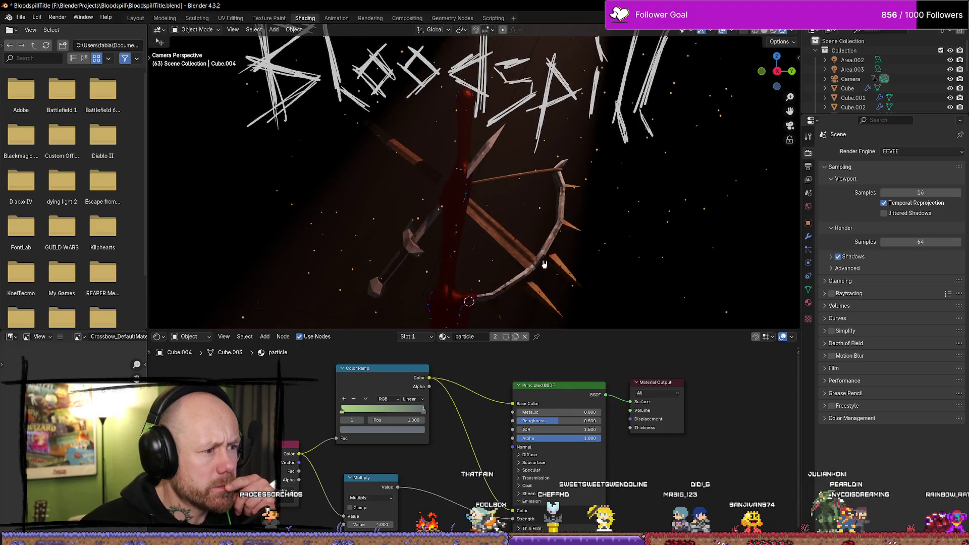
middle_click_drag(454, 459, 451, 441)
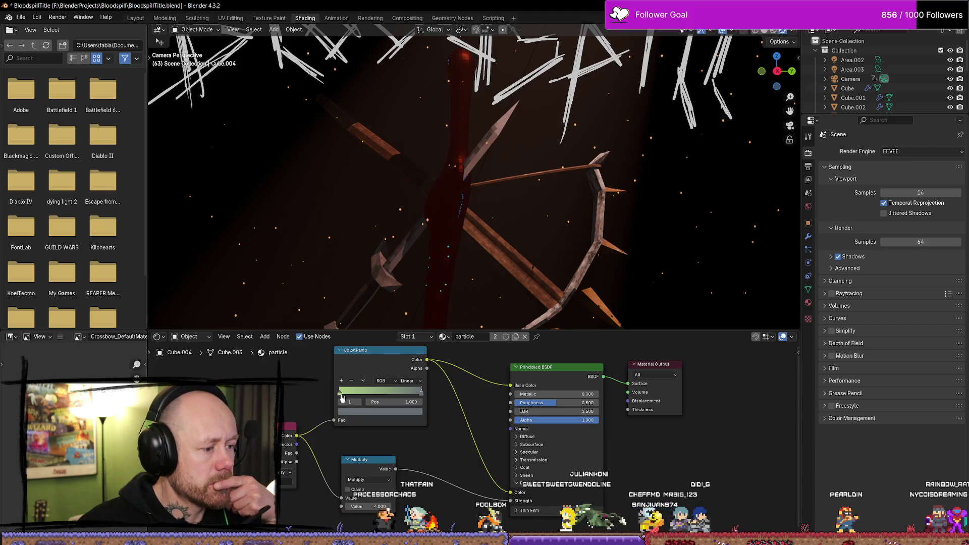
left_click(342, 396)
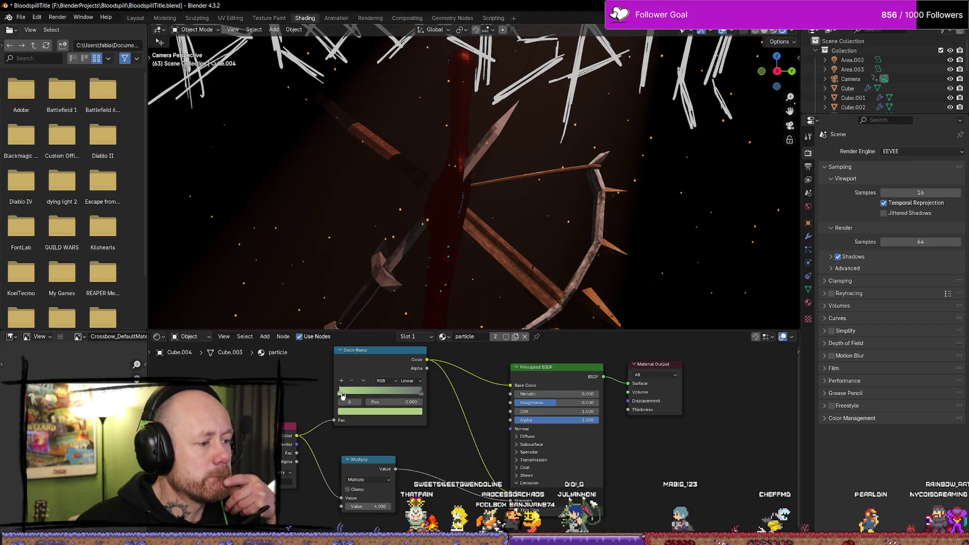
left_click(341, 403)
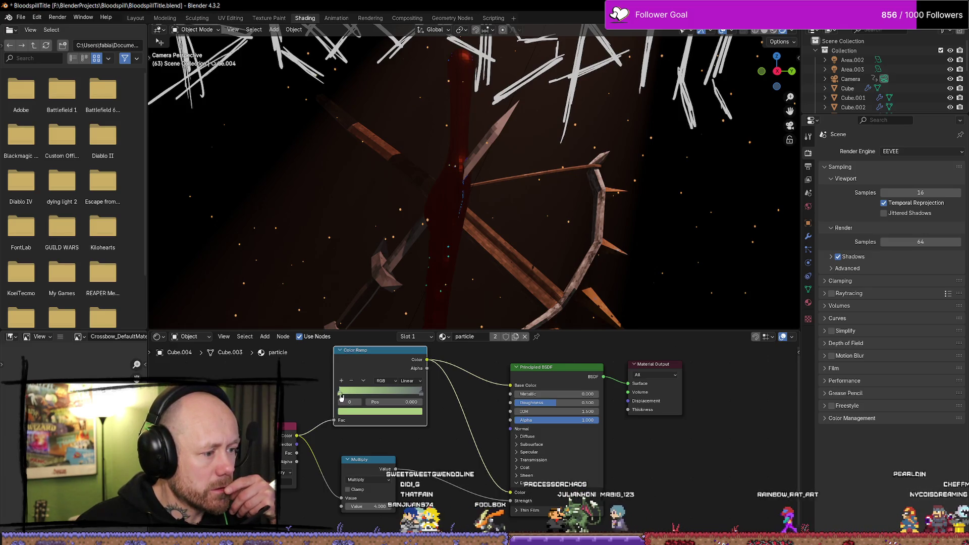
left_click(343, 412)
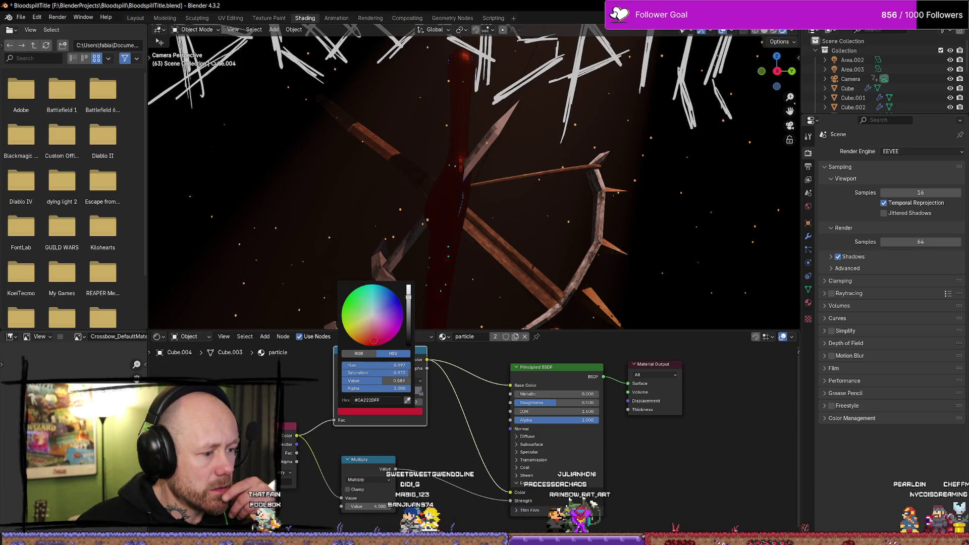
left_click(367, 325)
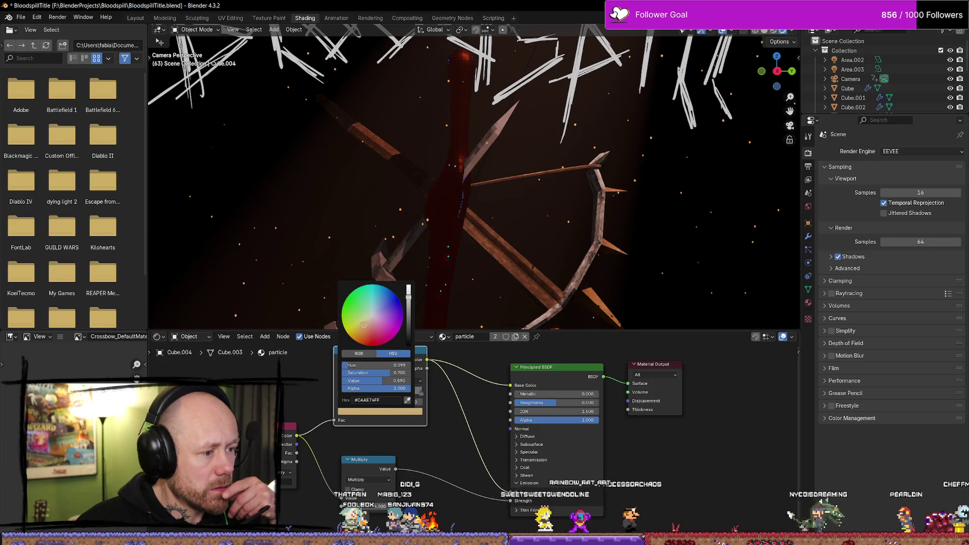
left_click_drag(408, 291, 409, 322)
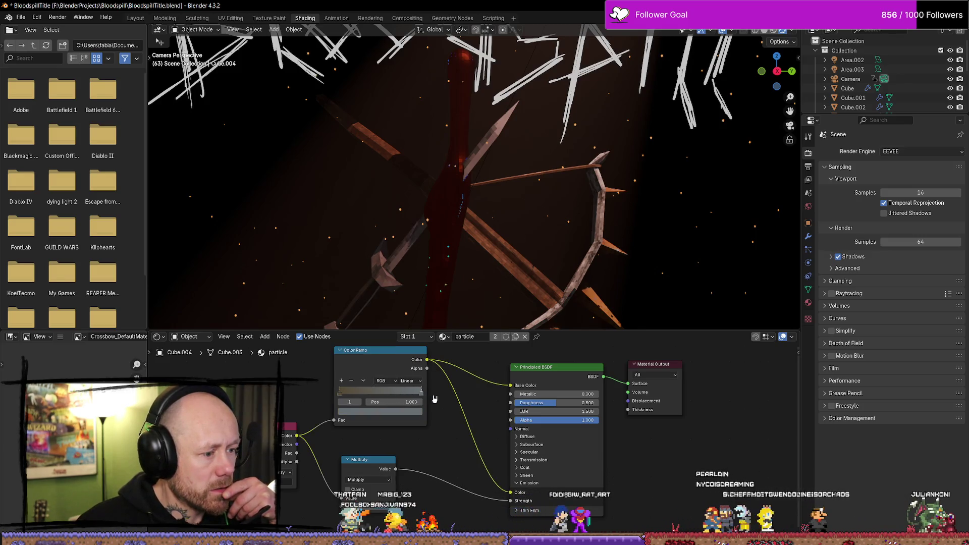
left_click(422, 393)
left_click(417, 411)
mouse_move(409, 319)
left_mouse_down()
mouse_move(408, 304)
mouse_move(369, 323)
left_mouse_up()
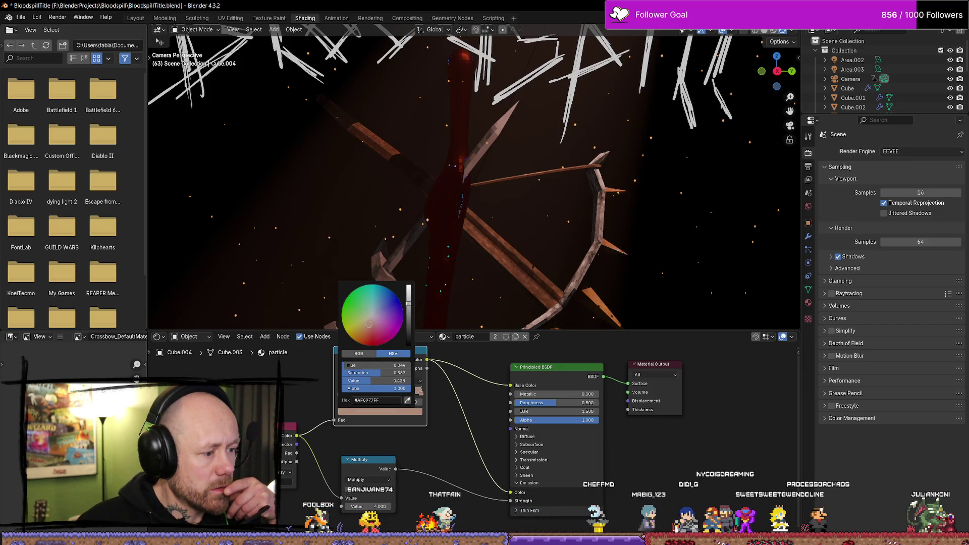
Step: Compare with the Plane's Black.001 material and set the dust emission multiply to 1.000
left_click(676, 252)
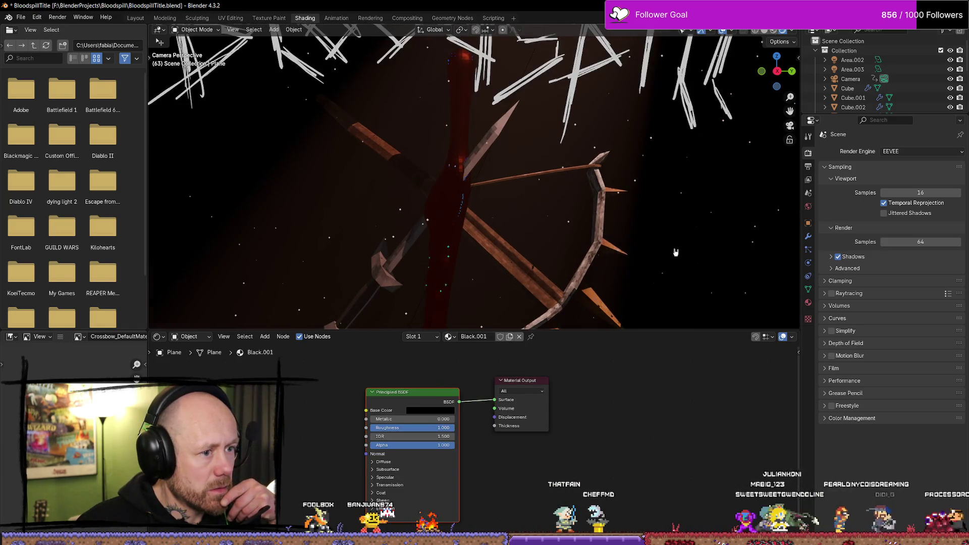
scroll(555, 400, "down", 1)
scroll(475, 387, "down", 2)
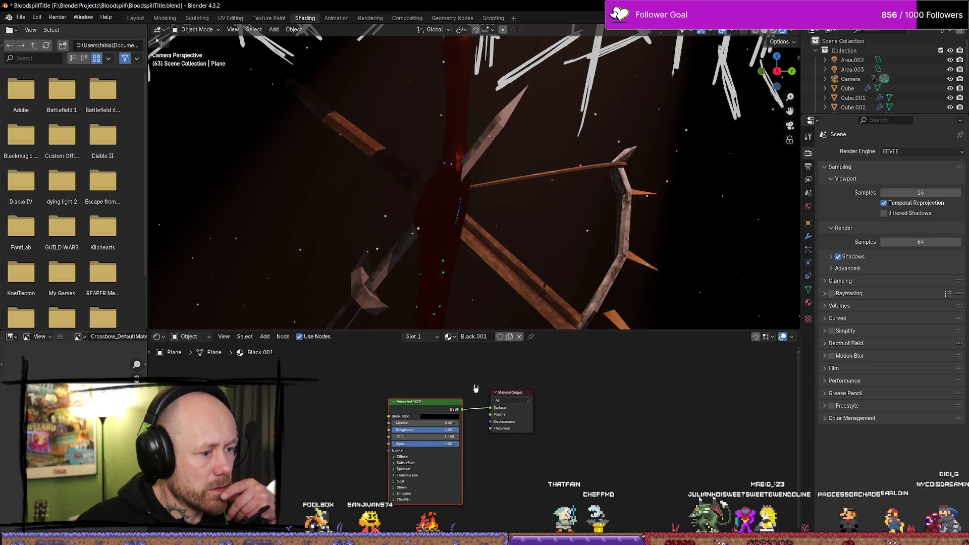
left_click(612, 316)
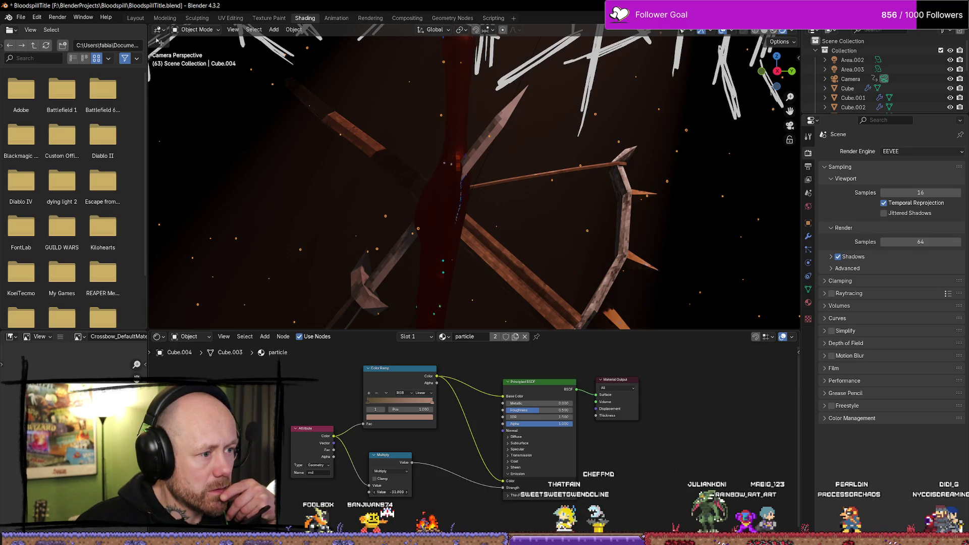
left_click(710, 251)
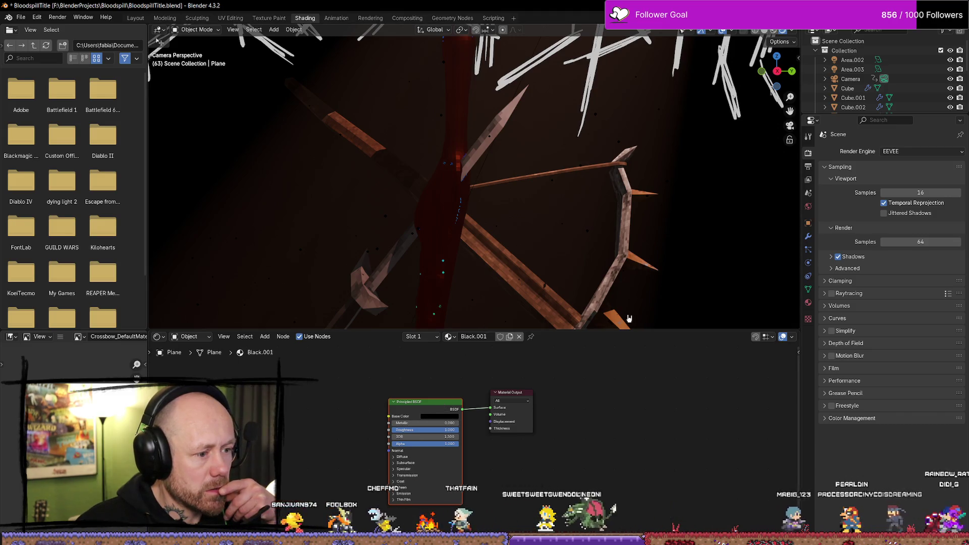
left_click(601, 259)
left_click(397, 492)
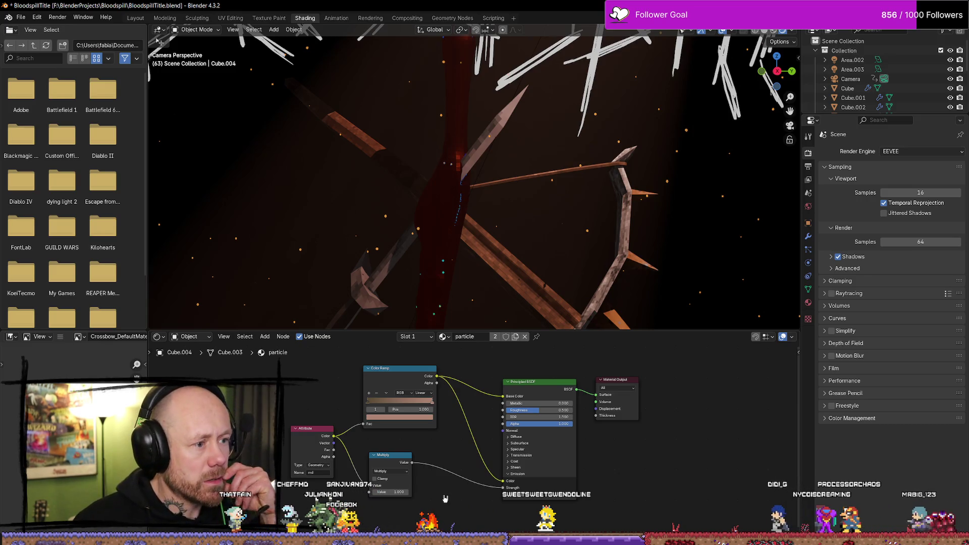
left_click(512, 227)
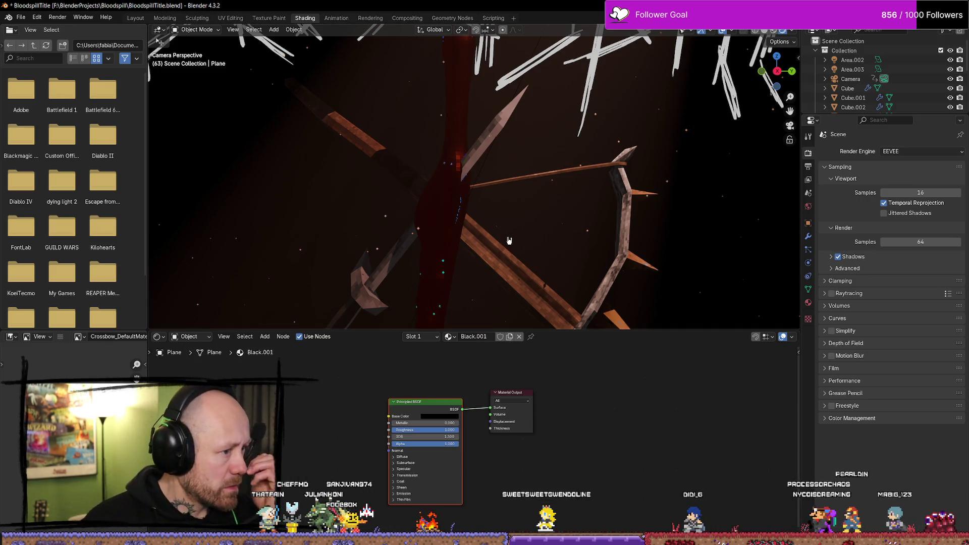
scroll(509, 240, "down", 8)
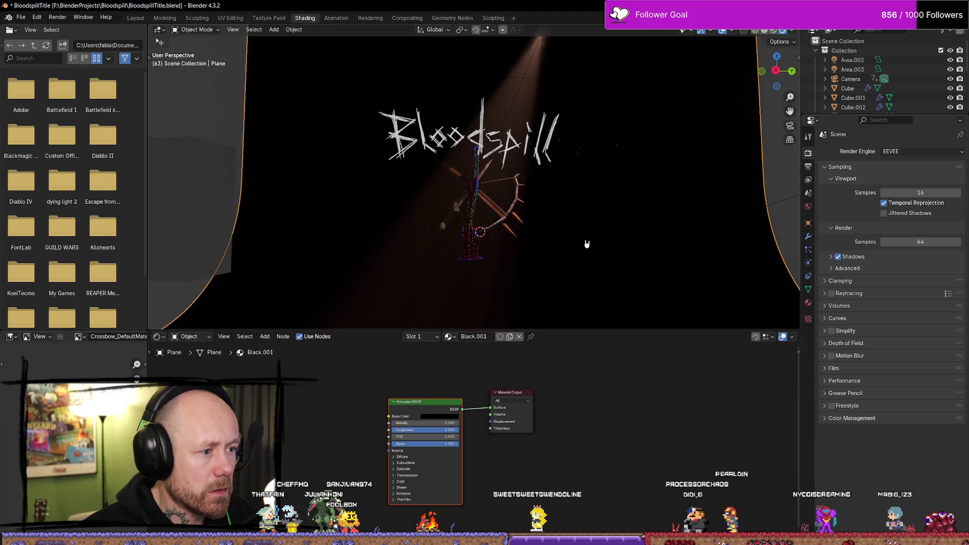
Step: In camera view, play the dimmed embers animation and stop it at frame 88
scroll(586, 244, "up", 6)
key("KP_0")
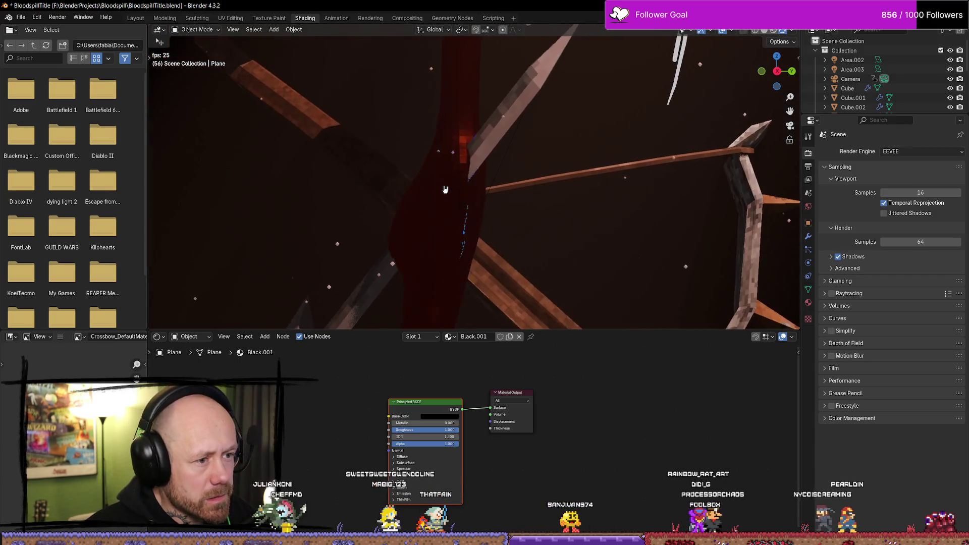
key("space")
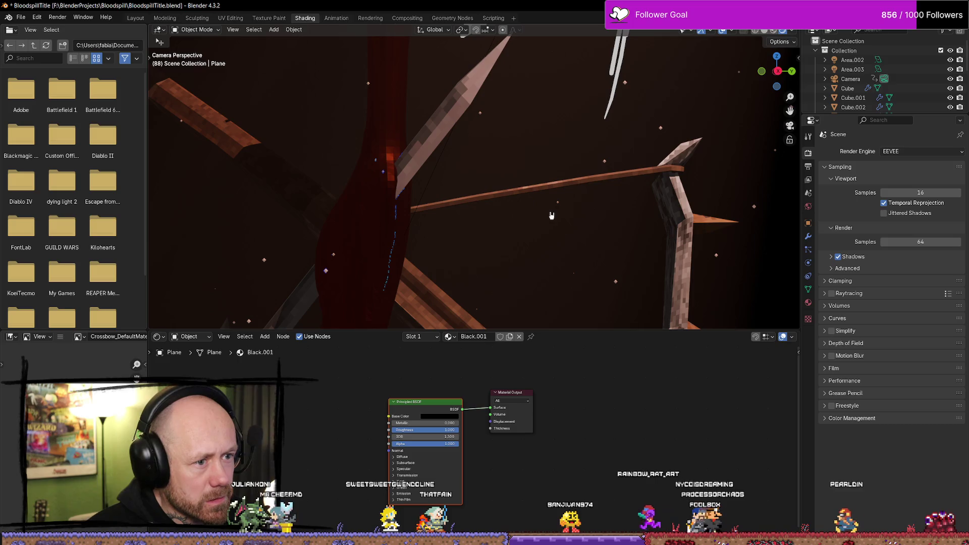
left_click(912, 151)
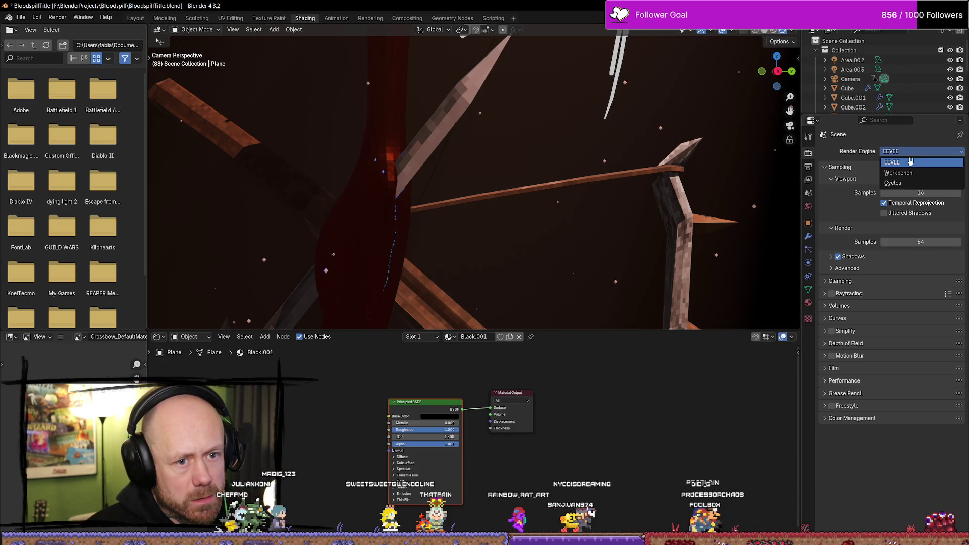
Step: Switch the render engine to Cycles and preview playback, stopping at frame 116
left_click(909, 184)
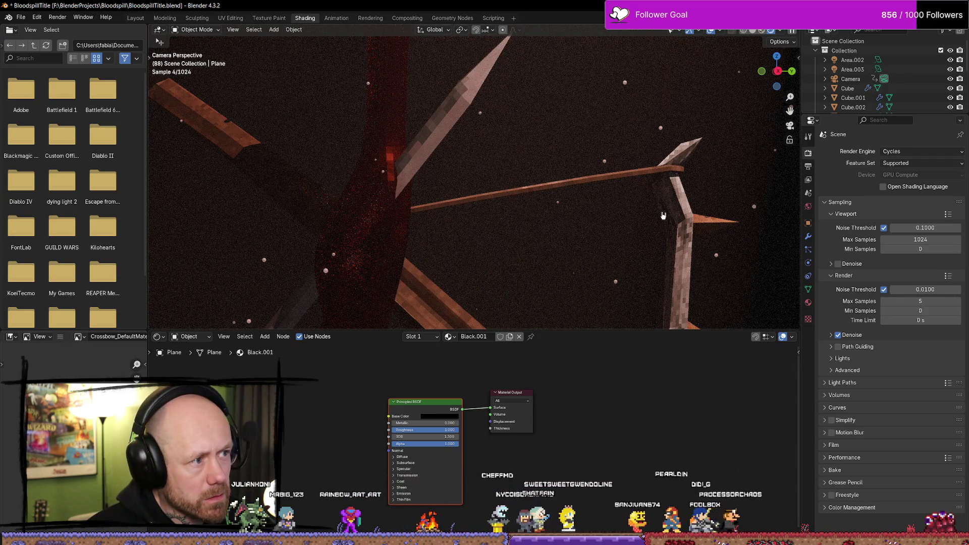
key("space")
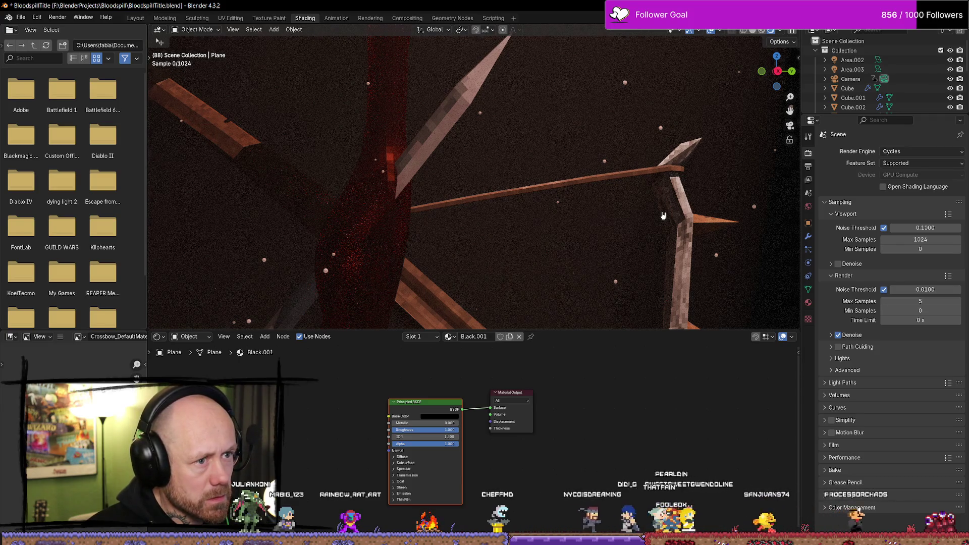
key("space")
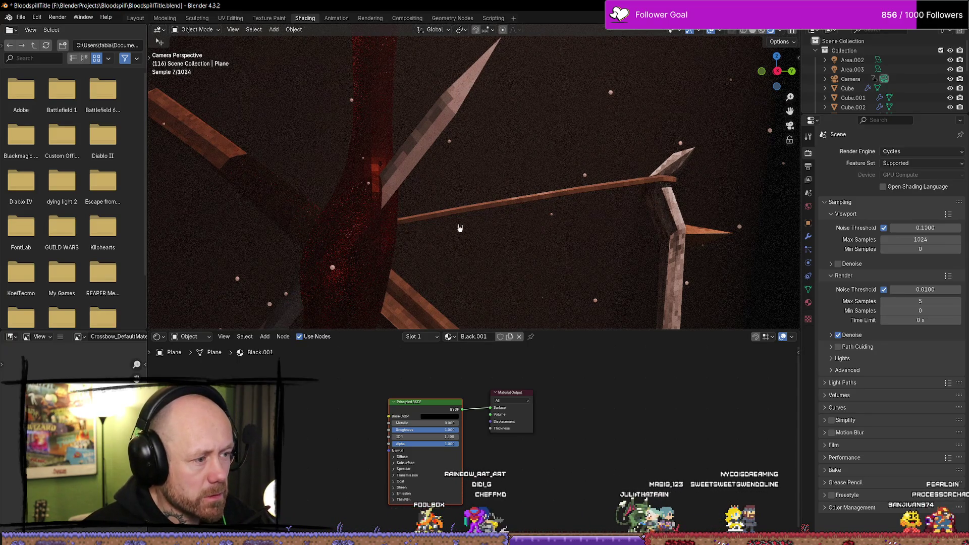
left_click(453, 17)
Step: Select Cube.004 and bring its Distribute Points in Volume nodes into view
mouse_move(498, 223)
middle_mouse_down()
mouse_move(460, 244)
mouse_move(474, 225)
mouse_move(534, 225)
mouse_move(514, 239)
mouse_move(368, 251)
mouse_move(409, 243)
mouse_move(401, 272)
middle_mouse_up()
scroll(465, 244, "up", 6)
scroll(514, 239, "up", 3)
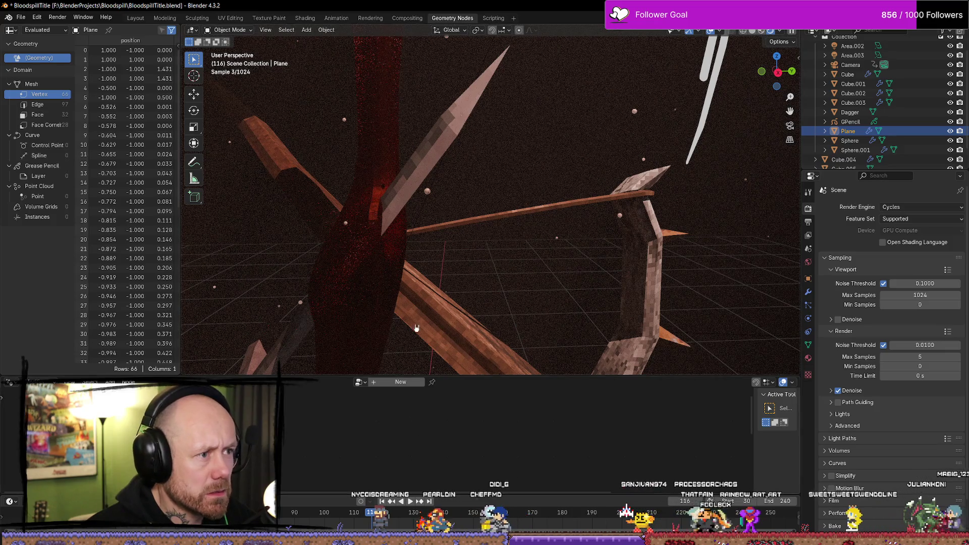
left_click(330, 262)
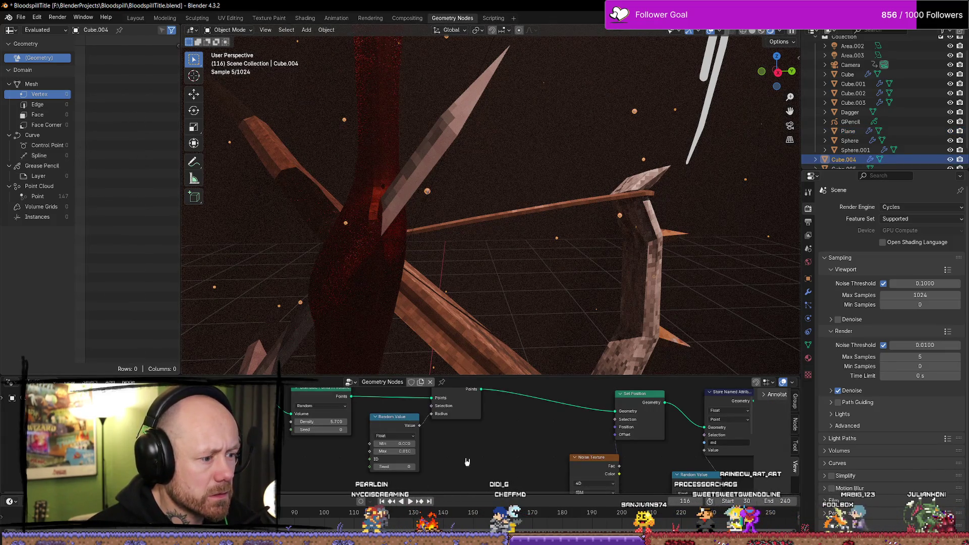
scroll(384, 462, "up", 2)
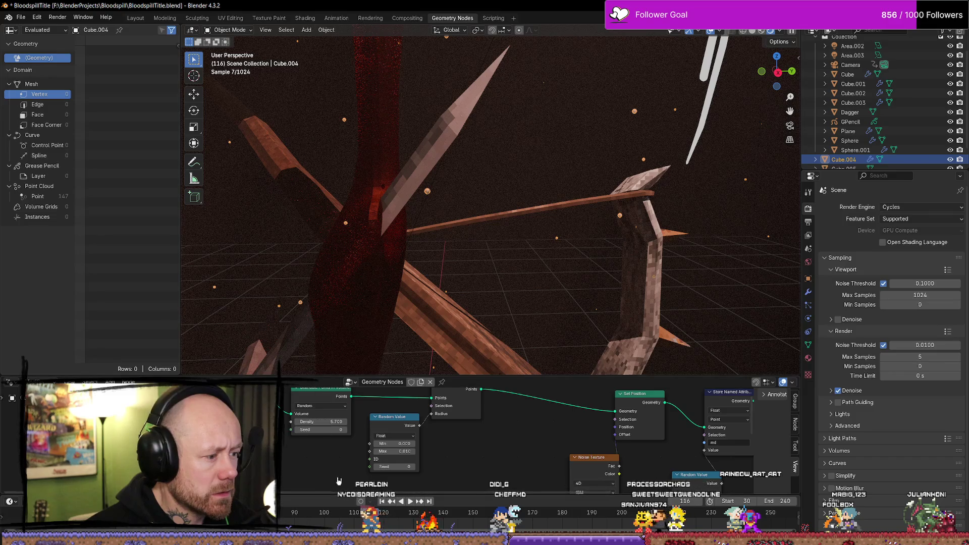
scroll(323, 465, "up", 2)
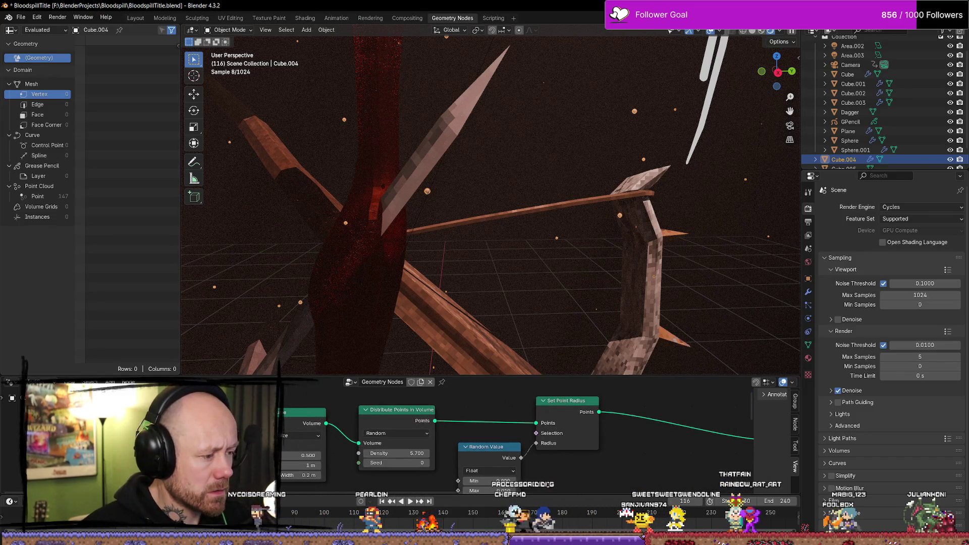
middle_click_drag(346, 474, 339, 460)
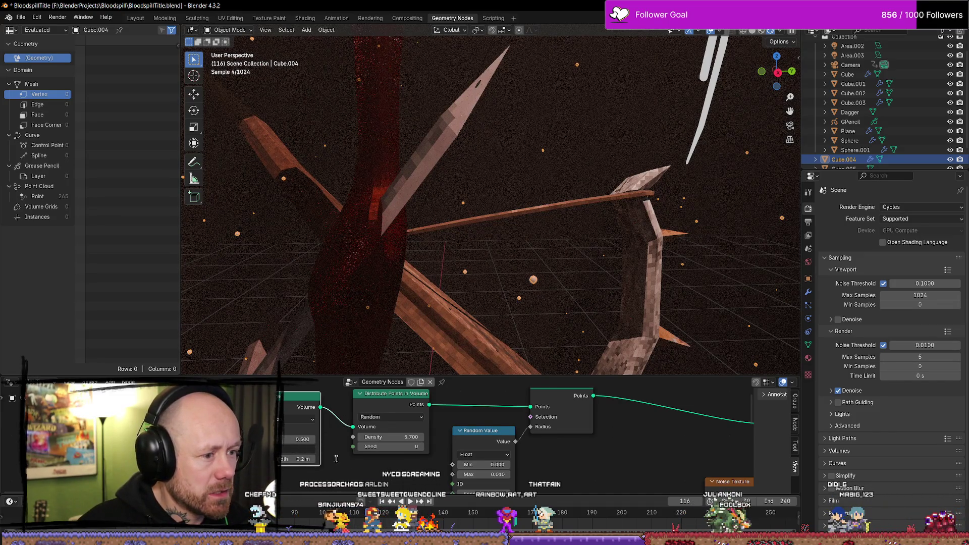
Step: Undo the 1 m value change and drag a link from the Points output to search nodes
key("ctrl+z")
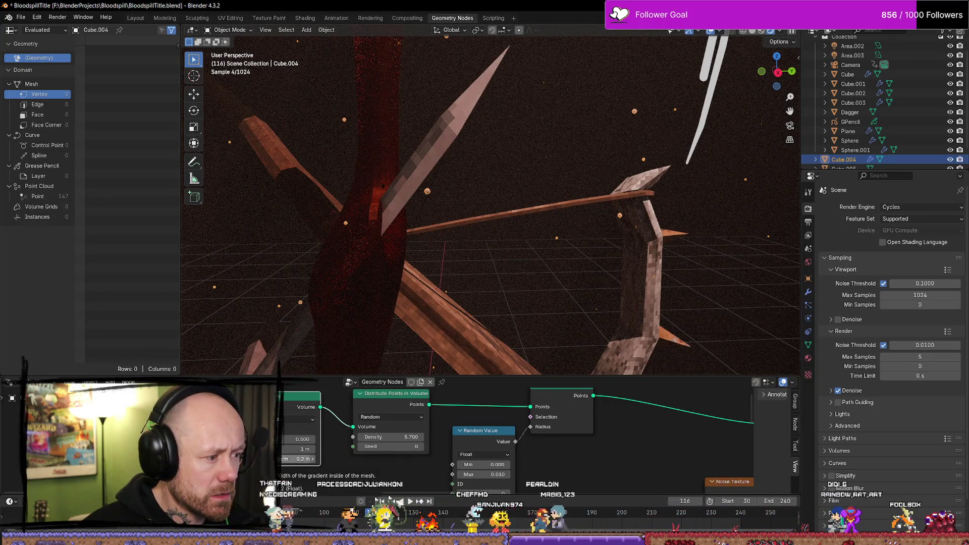
scroll(396, 471, "right", 3, "ctrl")
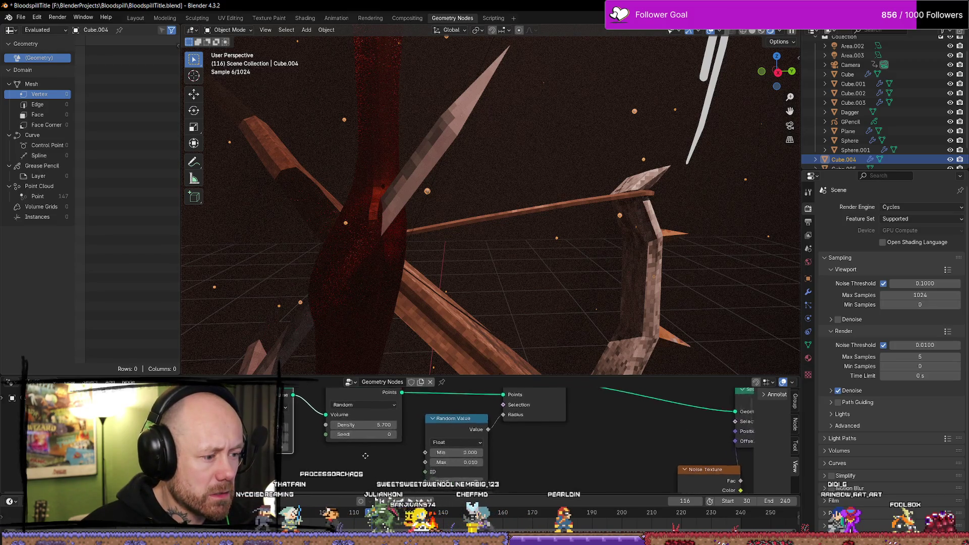
mouse_move(486, 483)
middle_mouse_down()
mouse_move(473, 439)
mouse_move(482, 460)
mouse_move(469, 468)
mouse_move(460, 456)
mouse_move(467, 442)
mouse_move(395, 447)
mouse_move(457, 468)
middle_mouse_up()
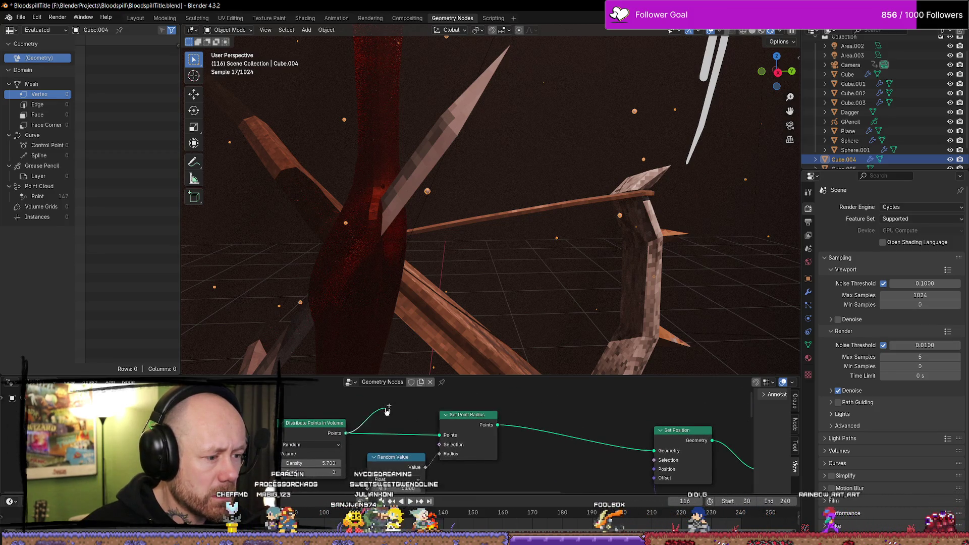
left_click_drag(388, 409, 387, 408)
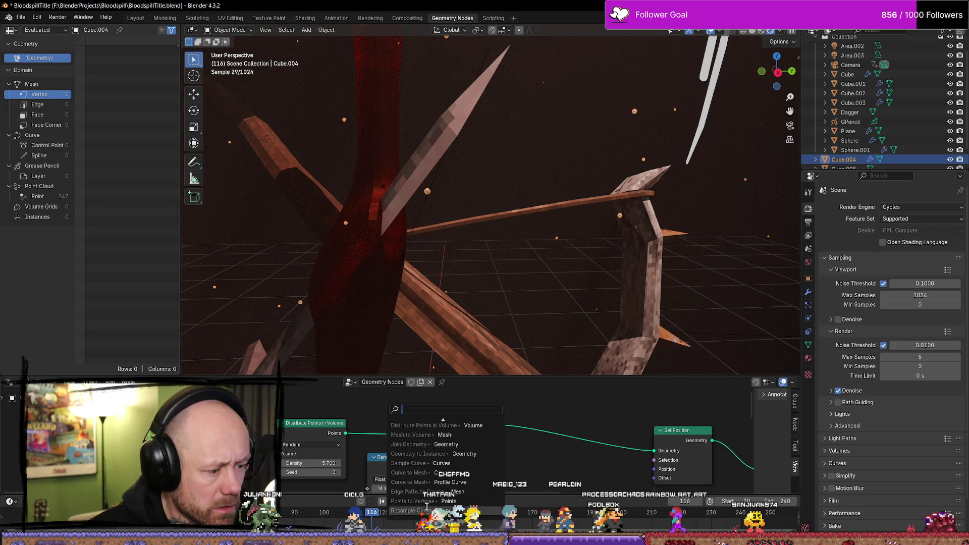
Step: Insert a Mesh to Points node (radius 0.05 m) between Distribute Points in Volume and Set Point Radius
scroll(429, 480, "down", 3)
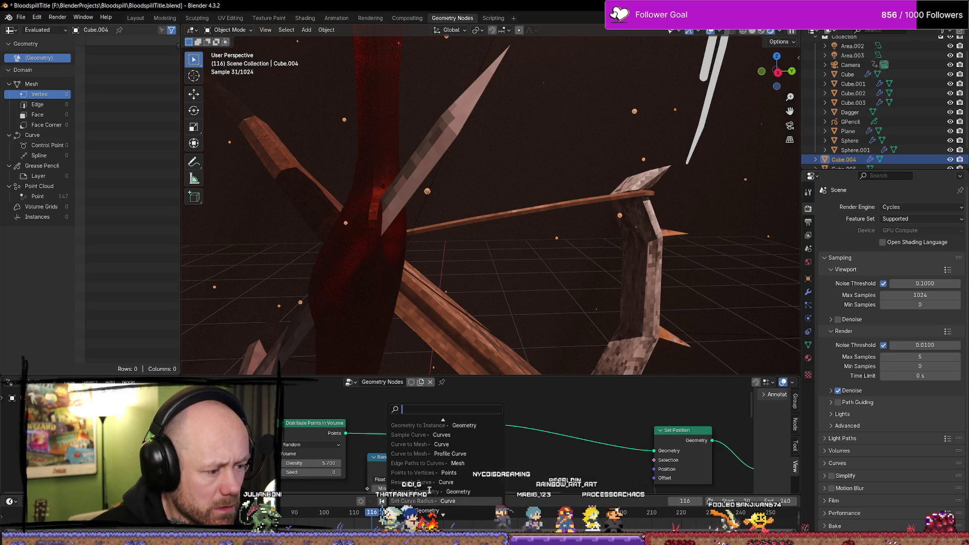
scroll(426, 511, "down", 3)
scroll(427, 511, "down", 4)
scroll(425, 511, "down", 3)
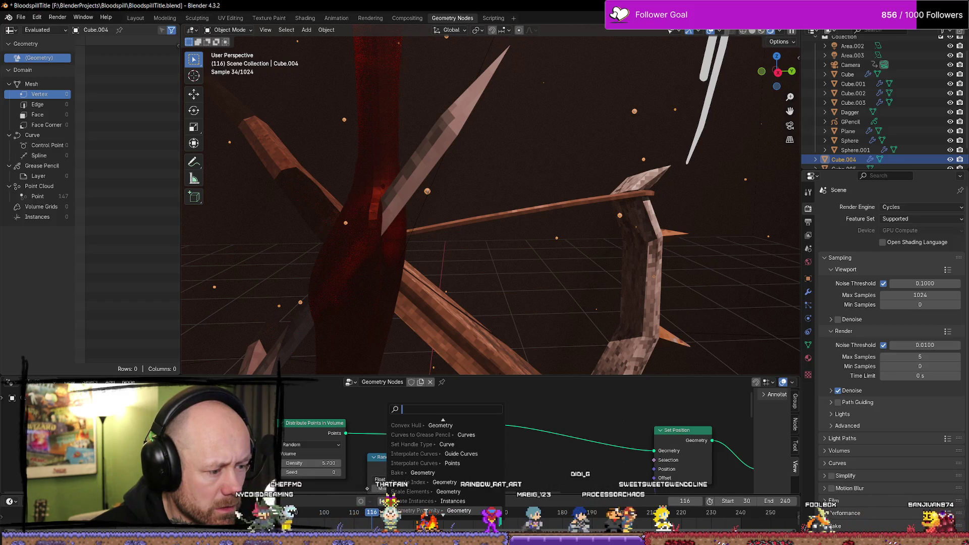
scroll(426, 511, "down", 7)
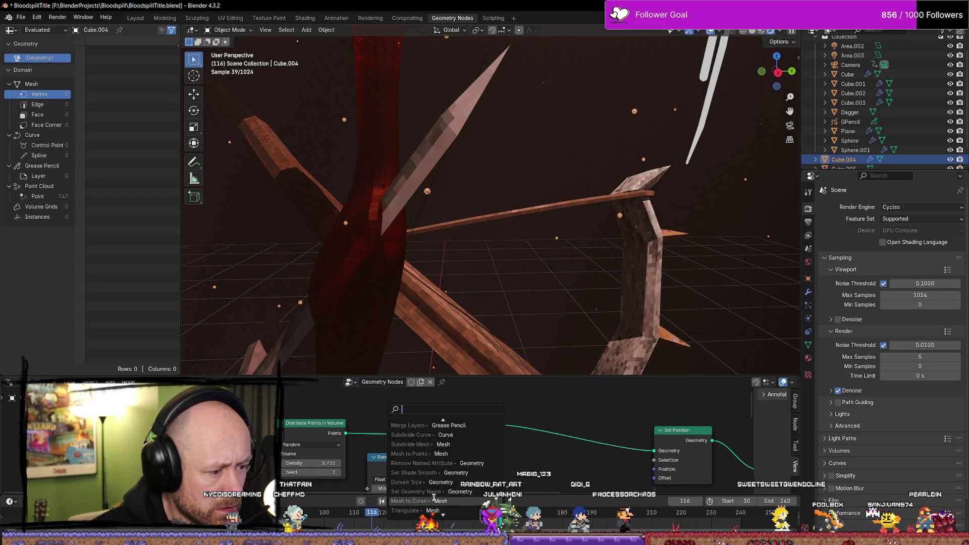
left_click(427, 453)
left_click(394, 404)
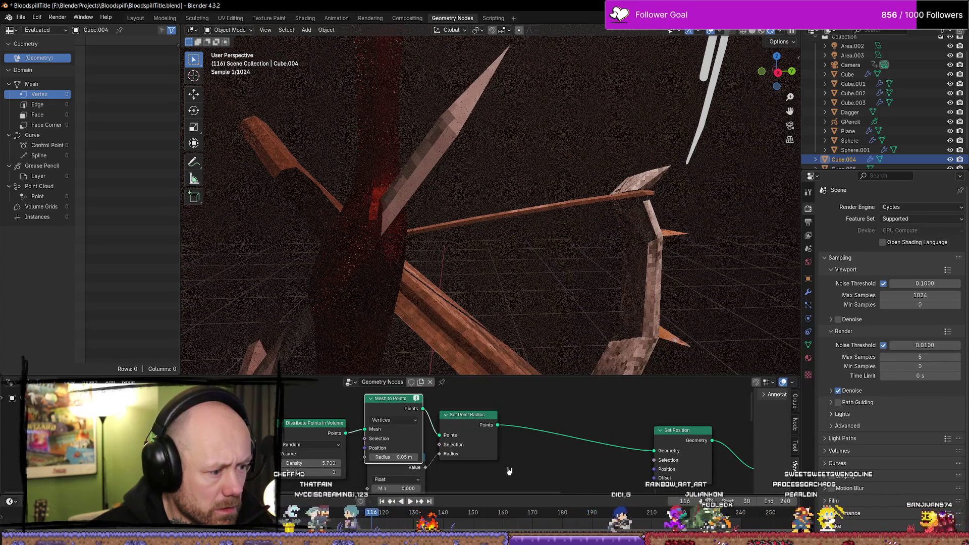
scroll(533, 478, "down", 1)
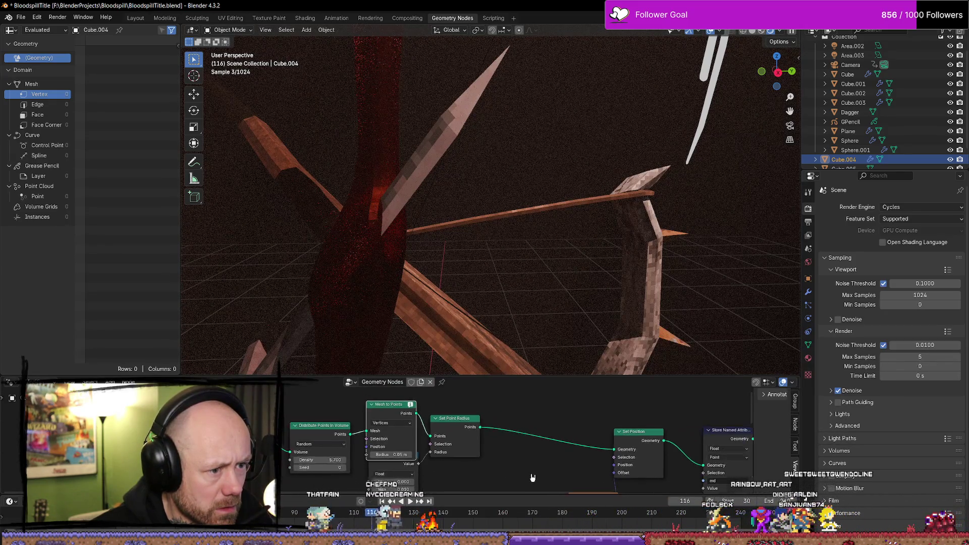
Step: Select the Distribute Points and Mesh to Volume nodes and move them left
right_click(533, 477)
key("Escape")
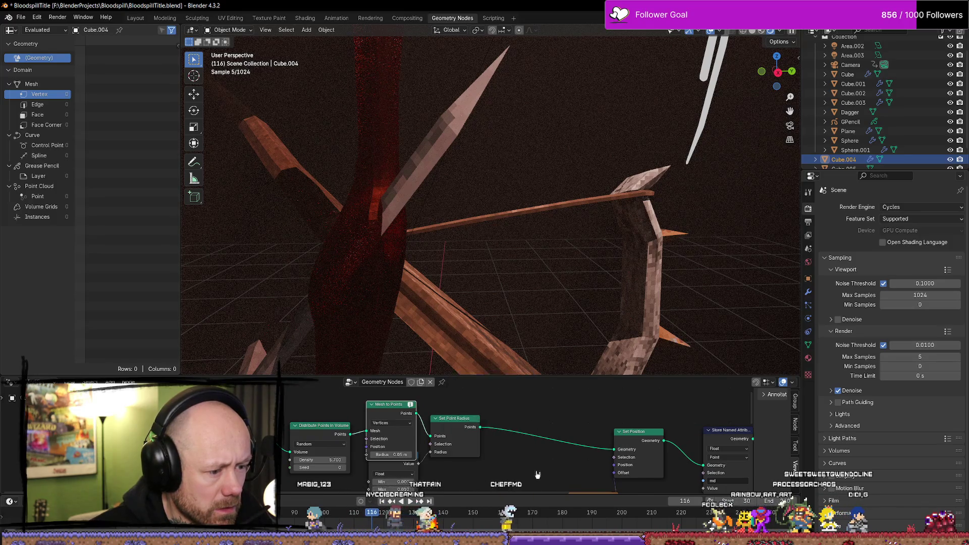
scroll(538, 475, "down", 1)
left_click_drag(367, 461, 275, 401)
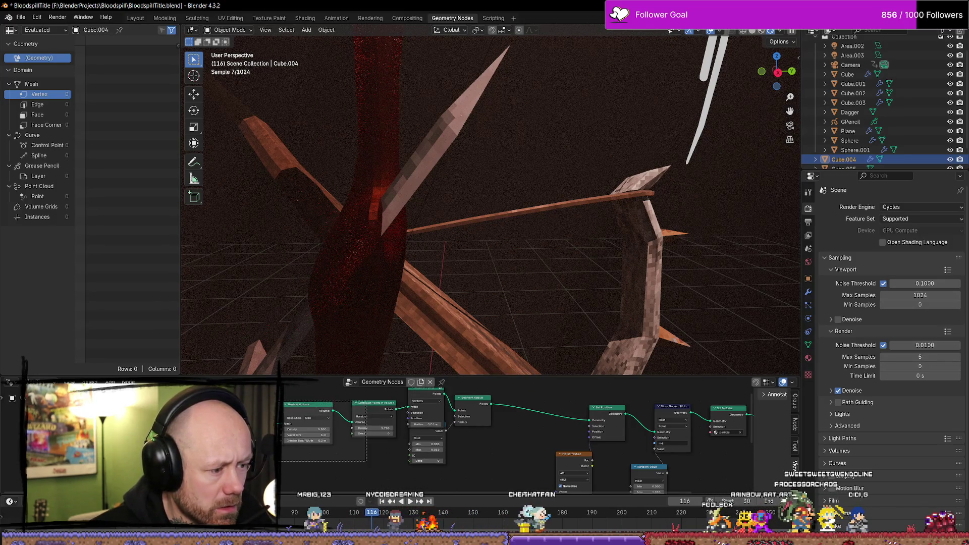
left_click_drag(373, 404, 325, 403)
Step: Drag Random Value and Set Point Radius apart to make room between the point nodes
left_click_drag(436, 426, 467, 441)
middle_click_drag(467, 441, 461, 486)
left_click_drag(470, 431, 494, 430)
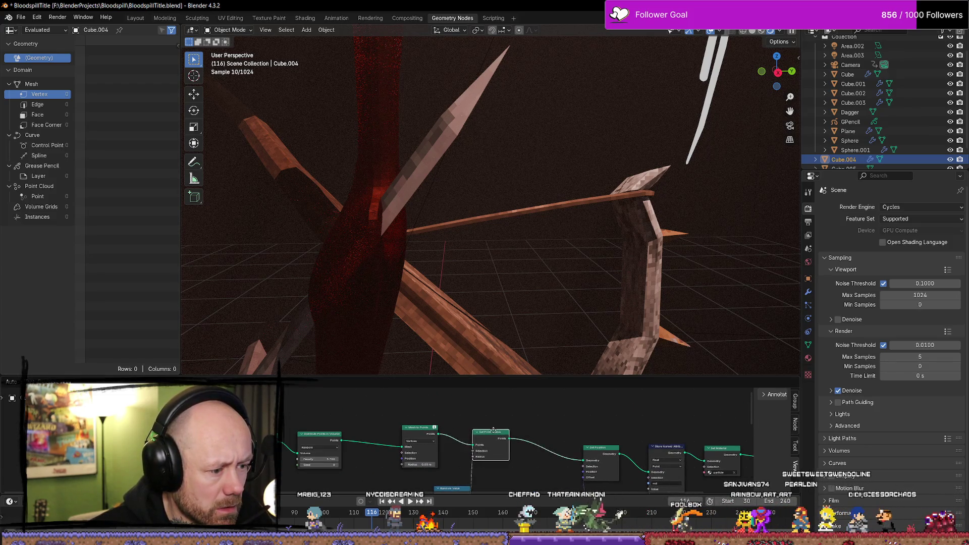
scroll(484, 439, "up", 4)
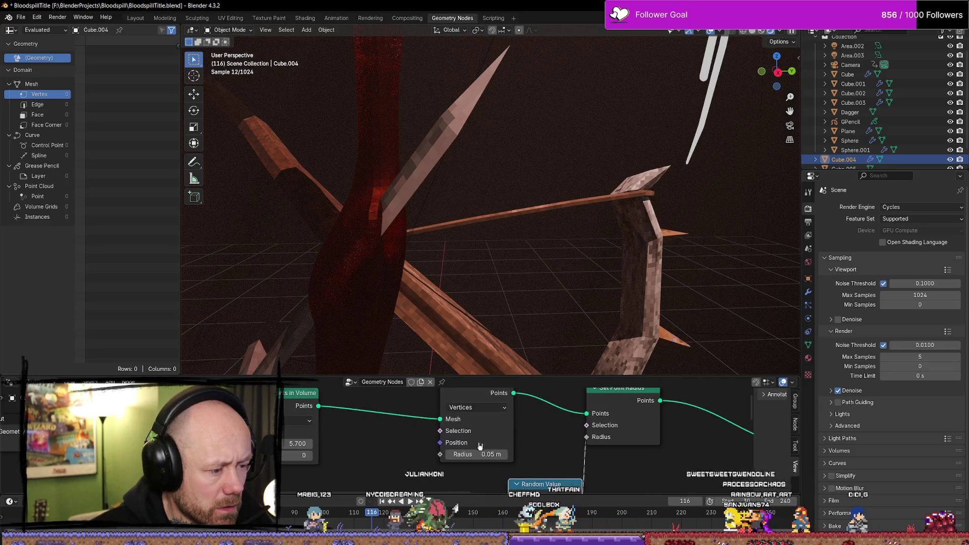
scroll(480, 446, "down", 2)
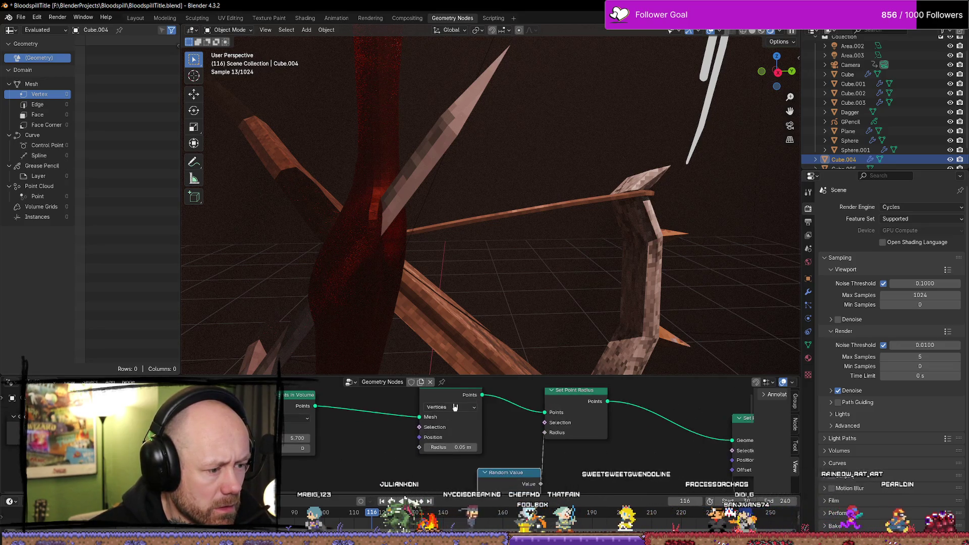
middle_click_drag(380, 471, 390, 456)
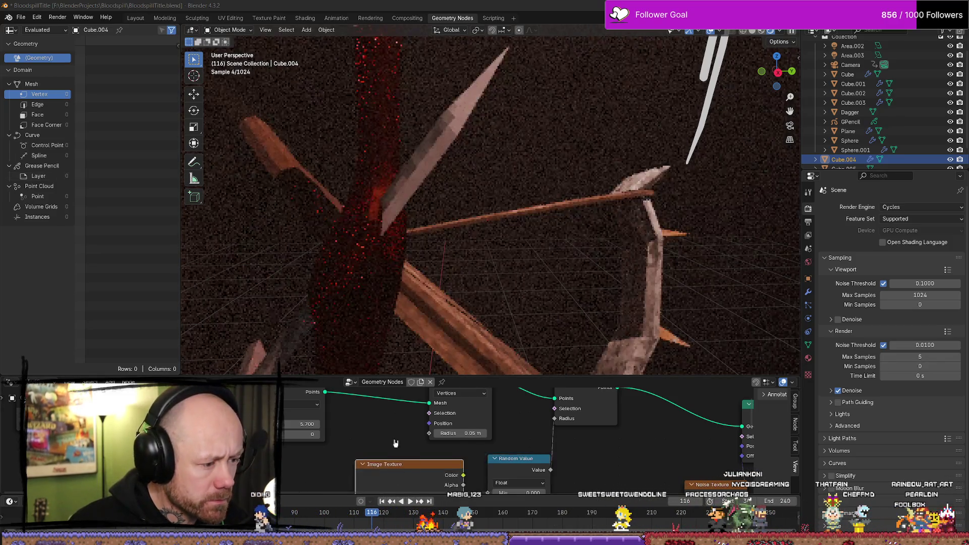
Step: Try linking the Image Texture colour into the Mesh to Points radius and mesh inputs
middle_click_drag(419, 525, 381, 478)
mouse_move(424, 427)
middle_mouse_down()
mouse_move(376, 429)
mouse_move(369, 475)
middle_mouse_up()
left_click_drag(365, 473, 403, 431)
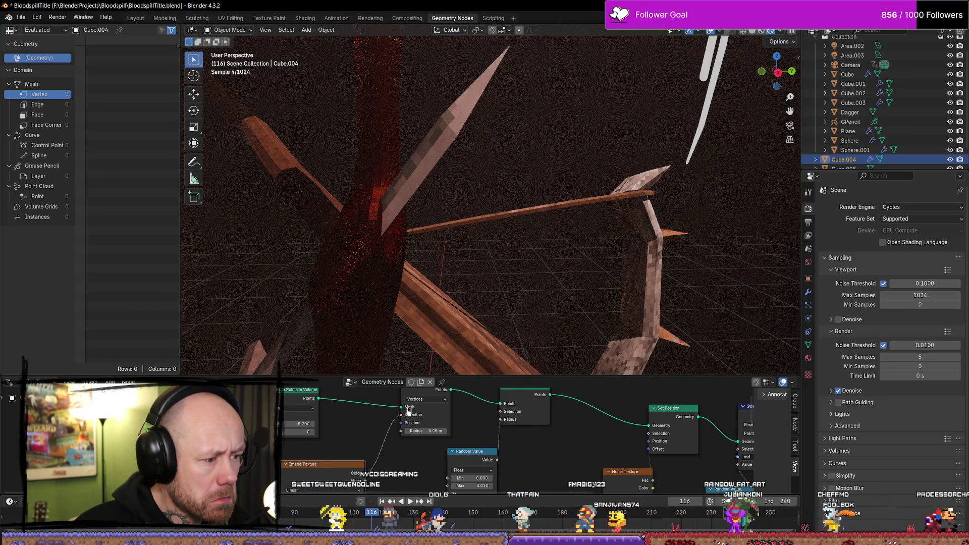
left_click_drag(365, 473, 401, 406)
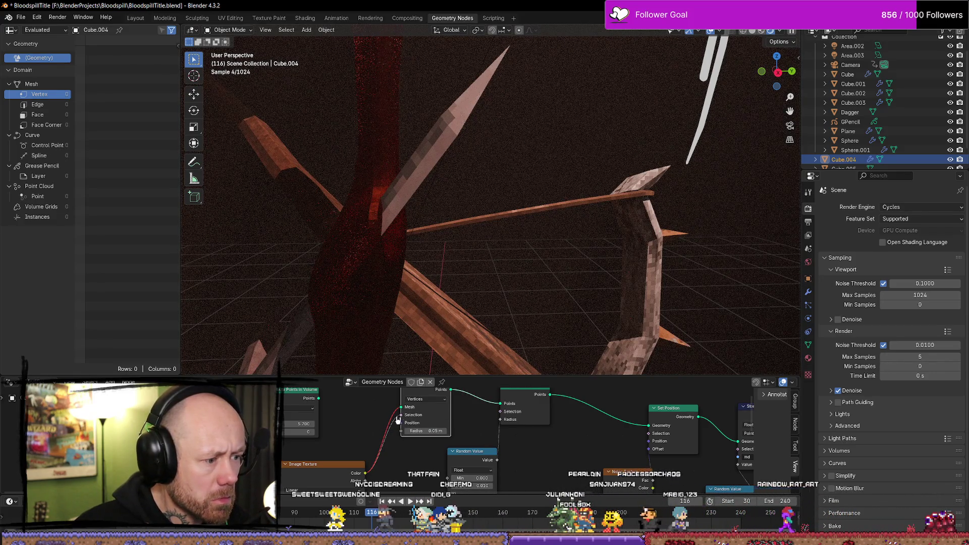
Step: Connect the distributed points to the Mesh to Points mesh input, undoing the invalid links
middle_click_drag(430, 405, 428, 429)
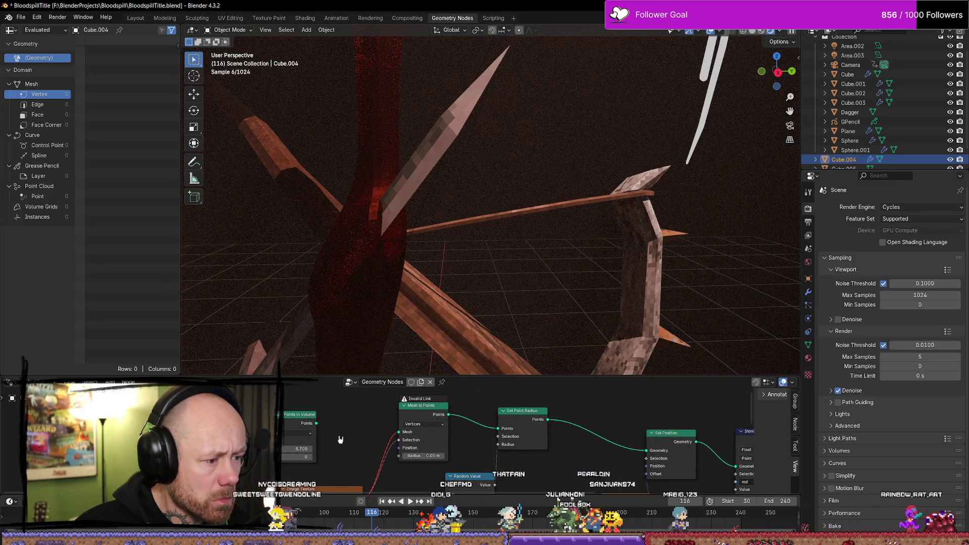
left_click_drag(316, 423, 399, 432)
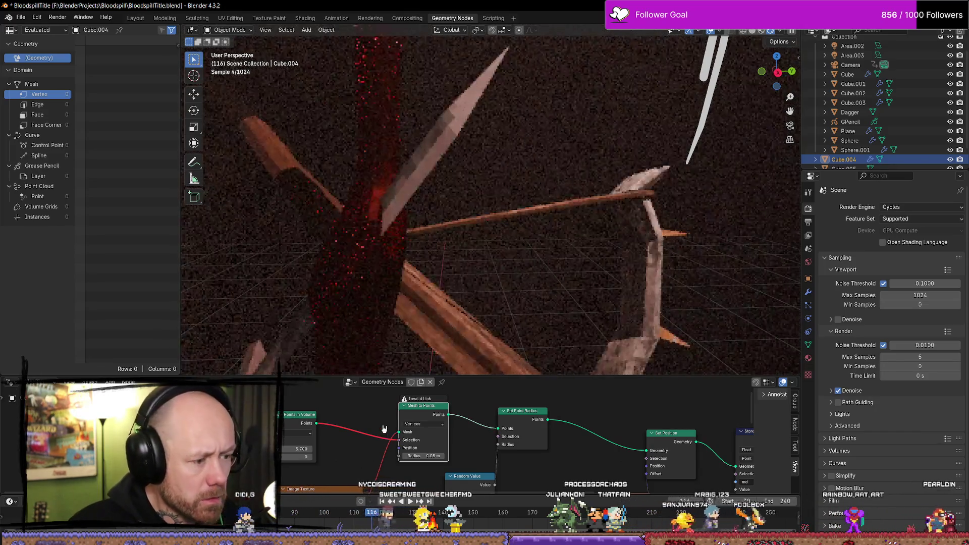
key("ctrl+z")
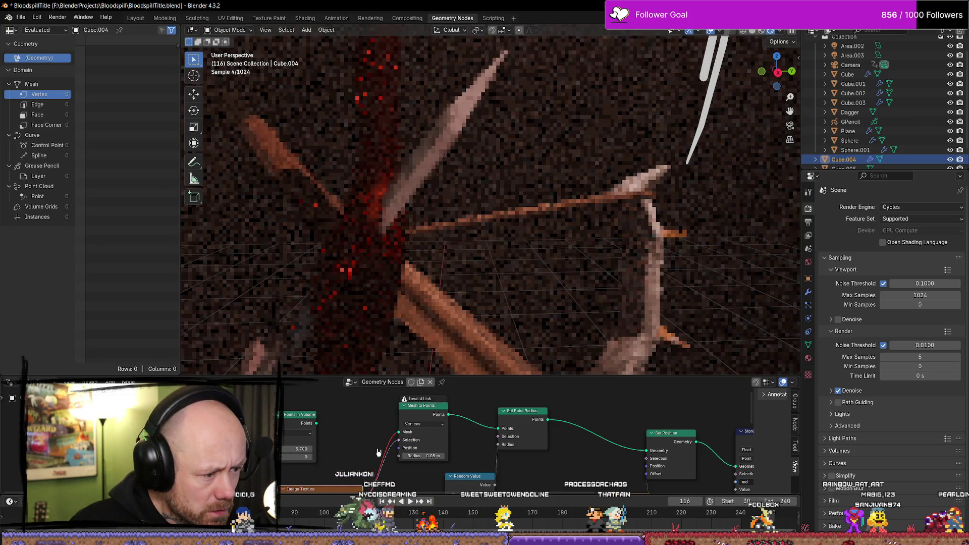
key("ctrl+z")
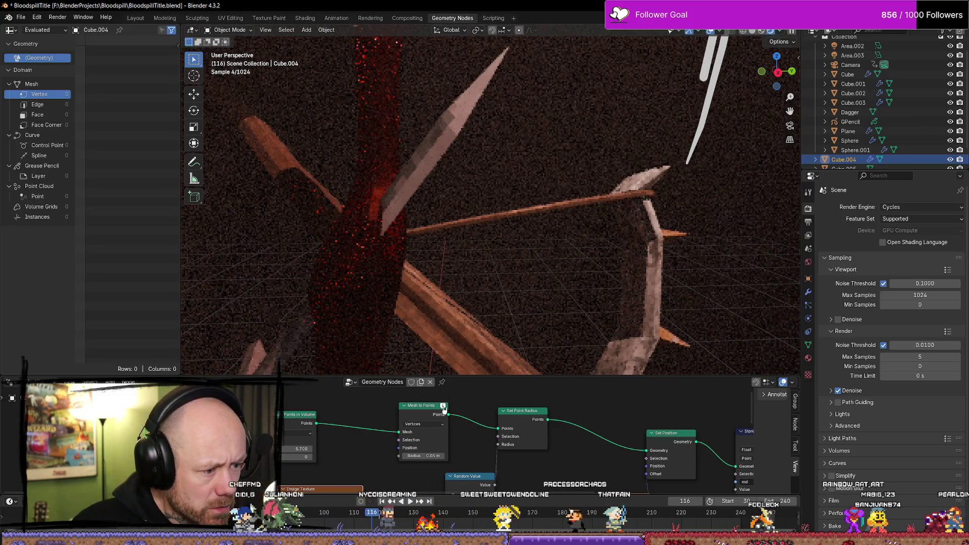
Step: Keep Mesh to Points in Vertices mode and shift the node slightly left
left_click(435, 424)
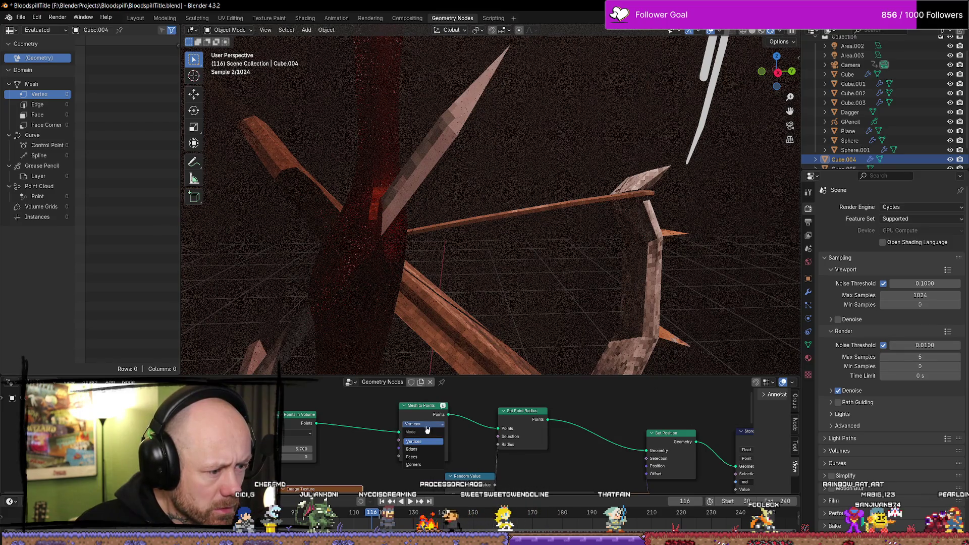
left_click(428, 429)
middle_click_drag(370, 459, 371, 433)
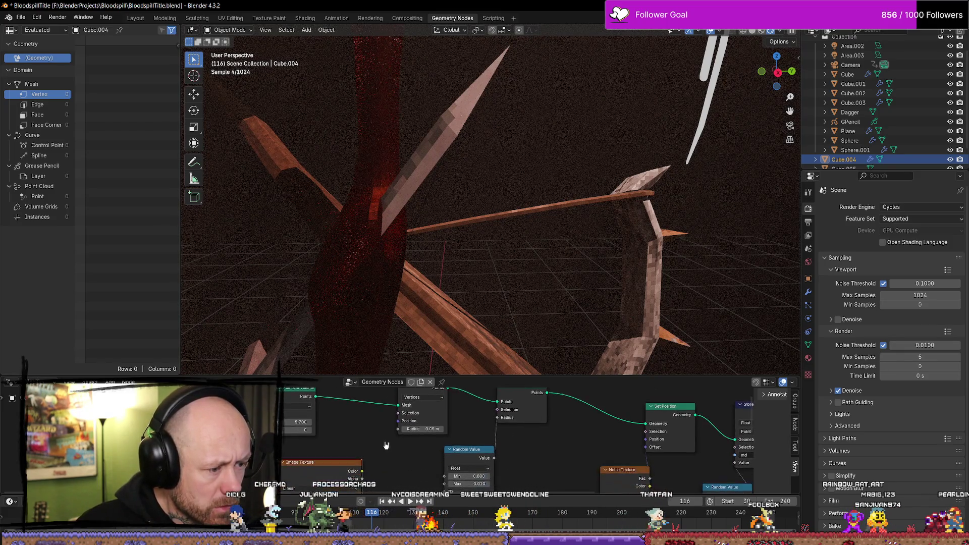
middle_click_drag(405, 383, 395, 401)
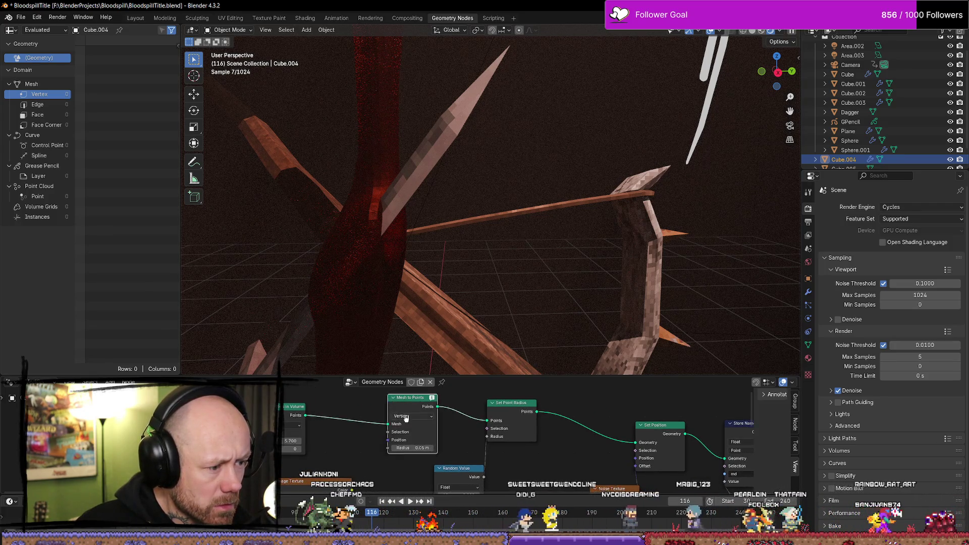
left_click_drag(429, 399, 411, 399)
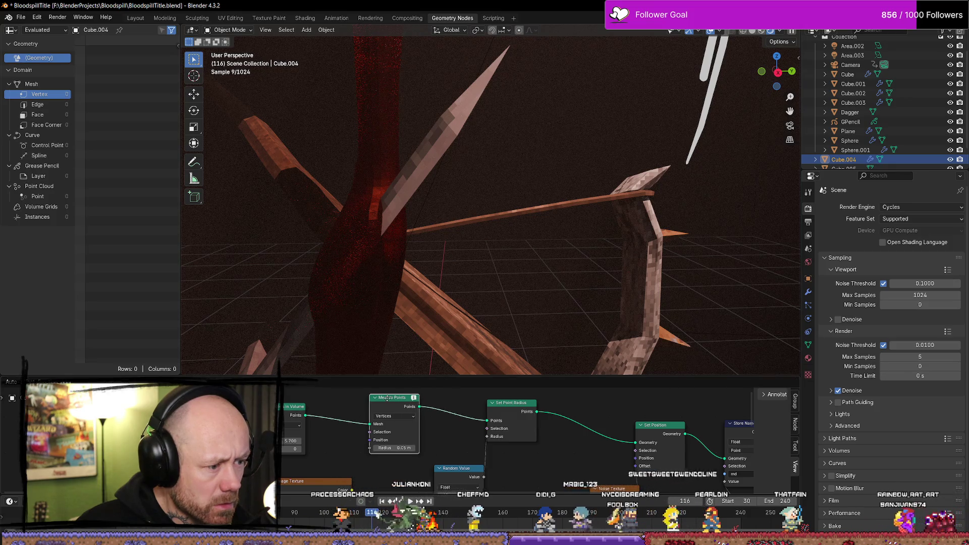
mouse_move(361, 472)
middle_mouse_down()
mouse_move(364, 444)
mouse_move(364, 456)
mouse_move(402, 480)
middle_mouse_up()
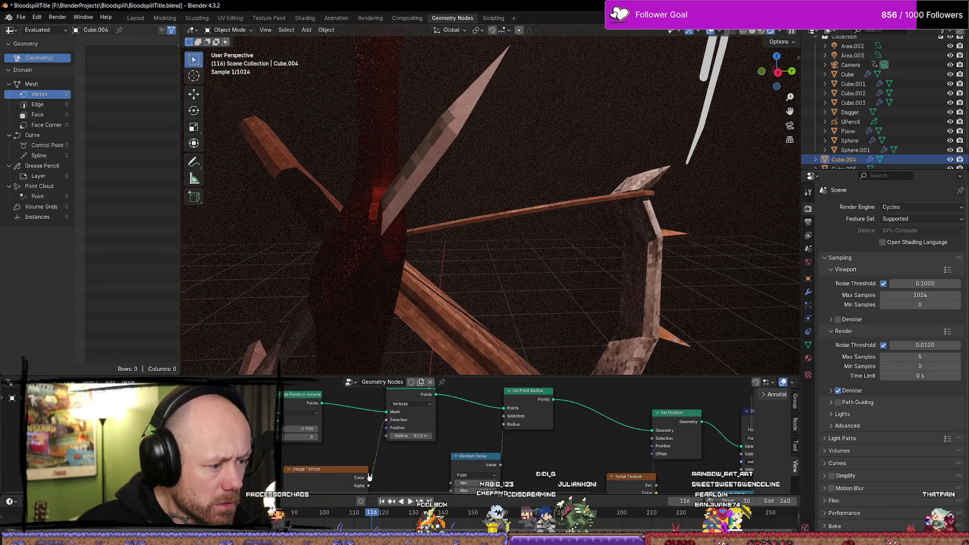
Step: Link the Image Texture colour to the Mesh to Points radius, then delete the Mesh to Points node
left_click_drag(391, 432, 390, 433)
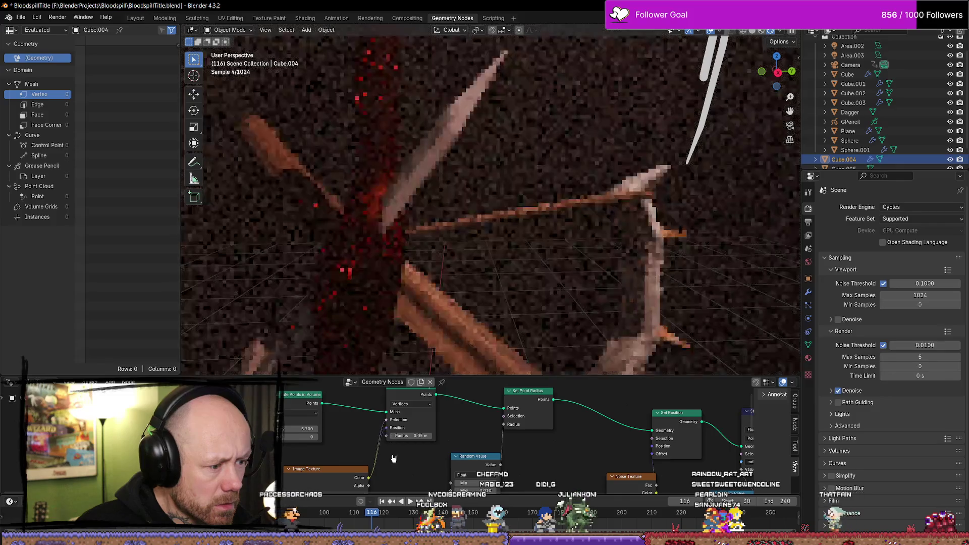
mouse_move(372, 479)
left_mouse_down()
mouse_move(387, 436)
mouse_move(388, 451)
left_mouse_up()
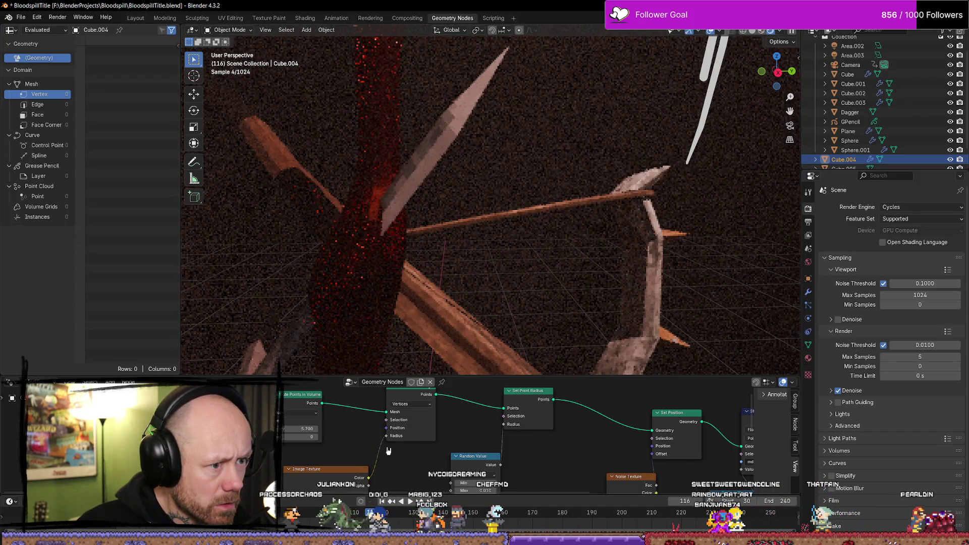
left_click(402, 444)
key("x")
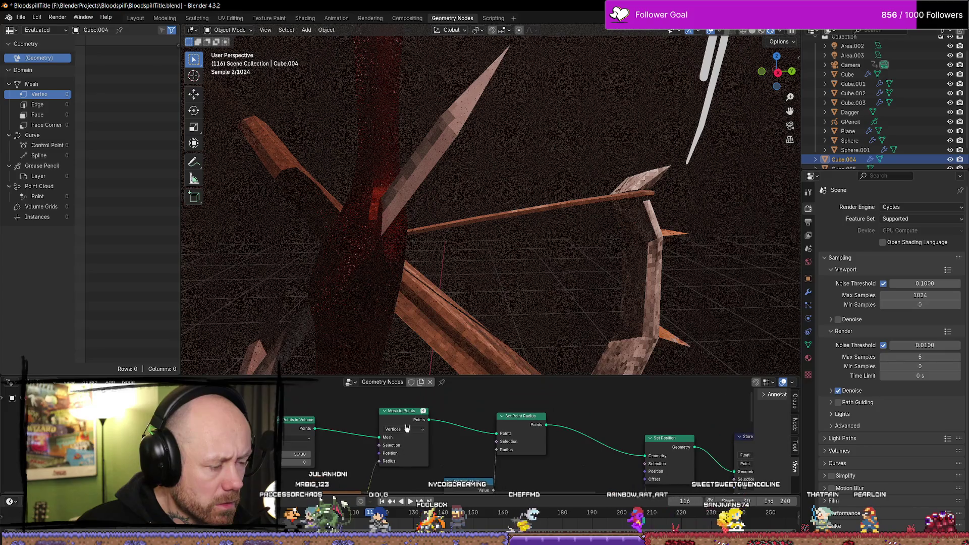
Step: Reconnect the distributed points straight to Set Point Radius, browsing the node list without adding anything
left_click_drag(314, 428, 495, 433)
mouse_move(395, 496)
middle_mouse_down()
mouse_move(423, 430)
mouse_move(409, 463)
middle_mouse_up()
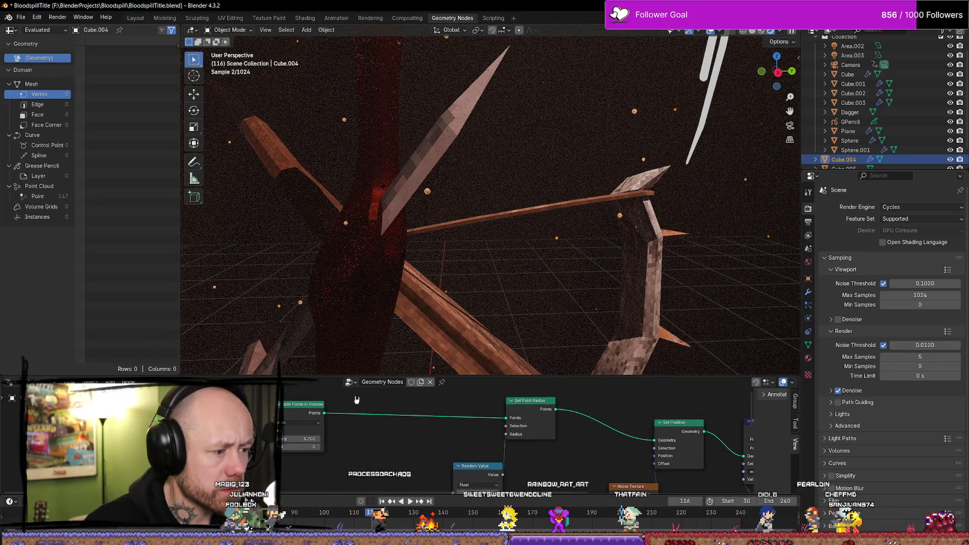
left_click_drag(325, 413, 370, 445)
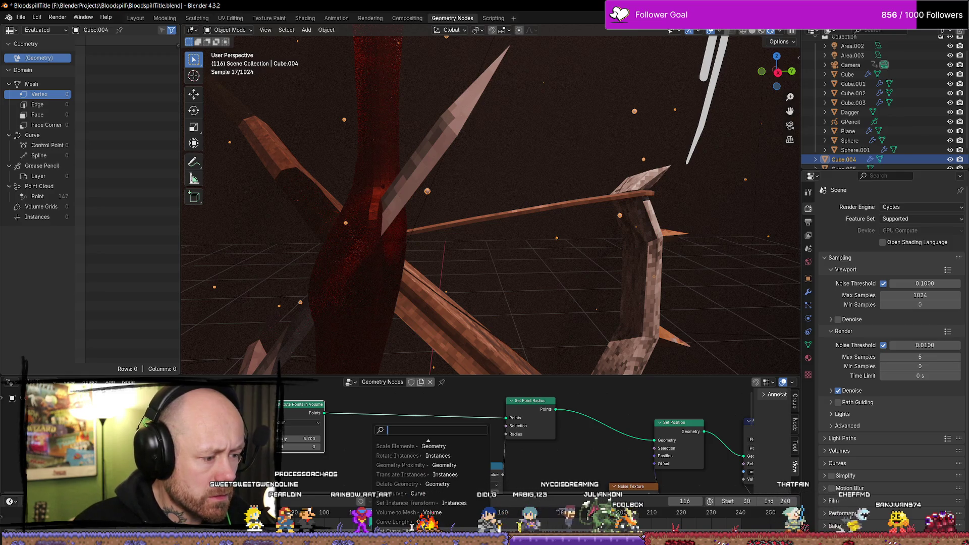
scroll(410, 522, "down", 3)
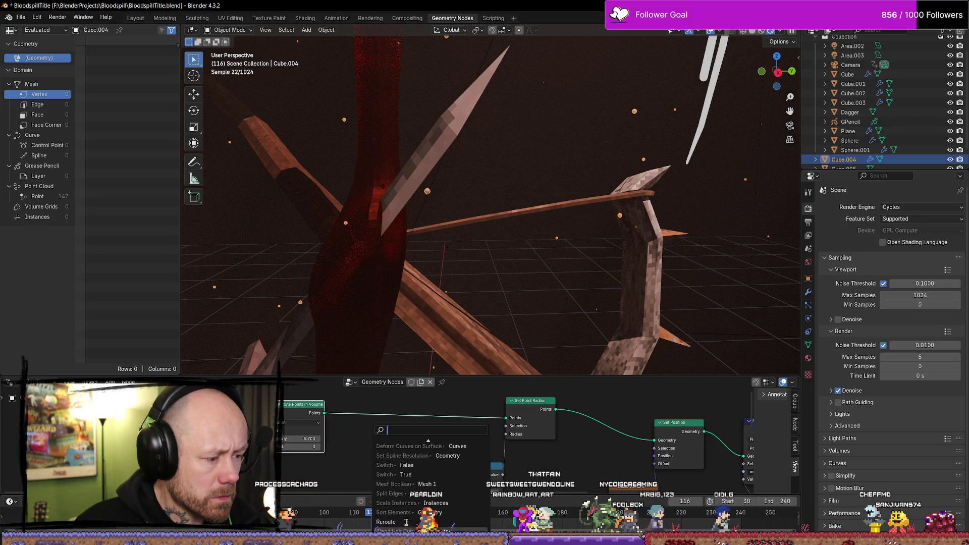
middle_click_drag(547, 400, 537, 398)
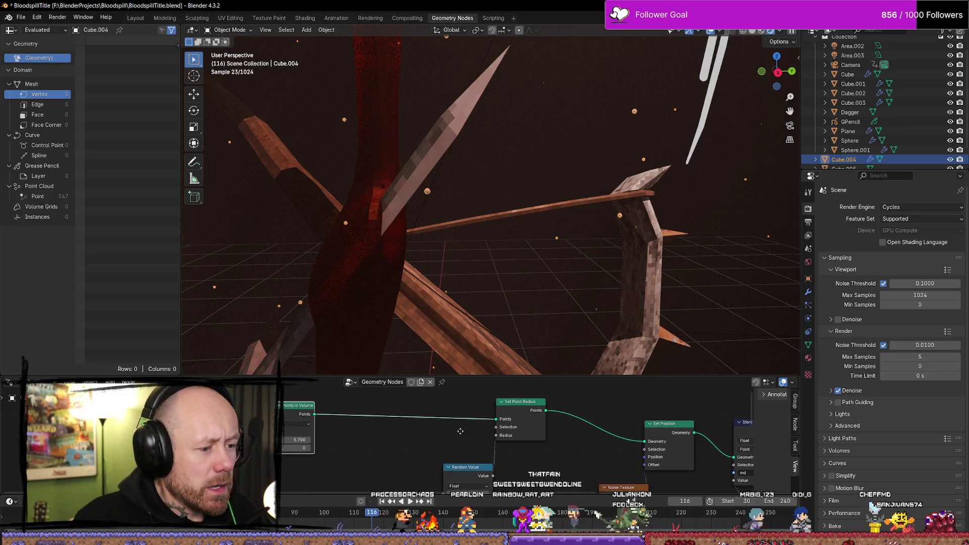
Step: Move the Set Point Radius and Random Value nodes left, raising Random Value higher
left_click(532, 424)
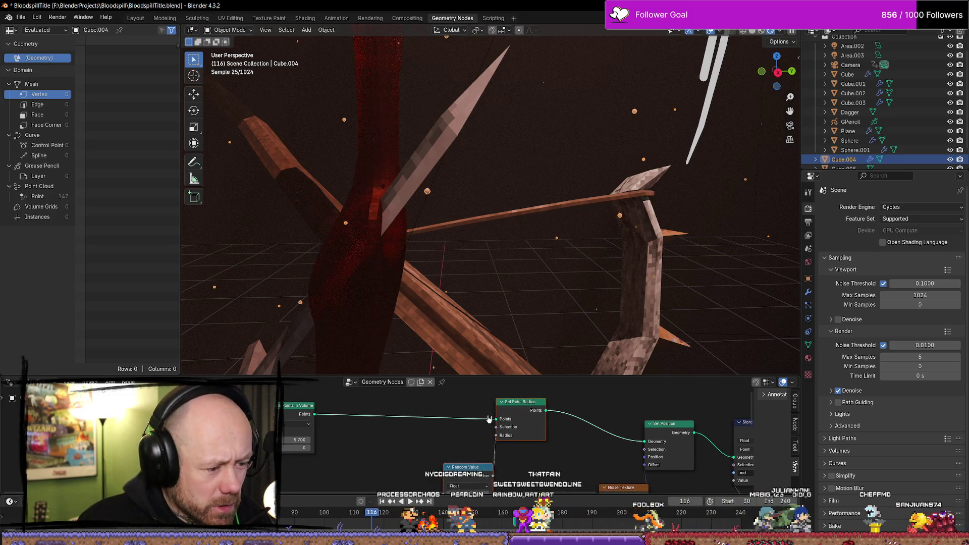
left_click_drag(532, 424, 449, 421)
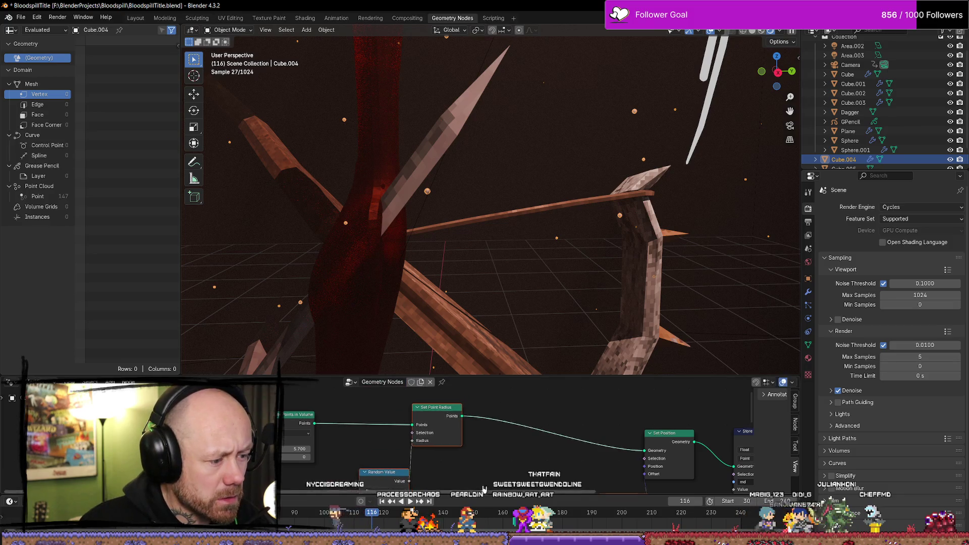
middle_click_drag(378, 467, 382, 453)
left_click_drag(382, 452, 366, 428)
left_click(453, 459)
middle_click_drag(404, 454, 418, 443)
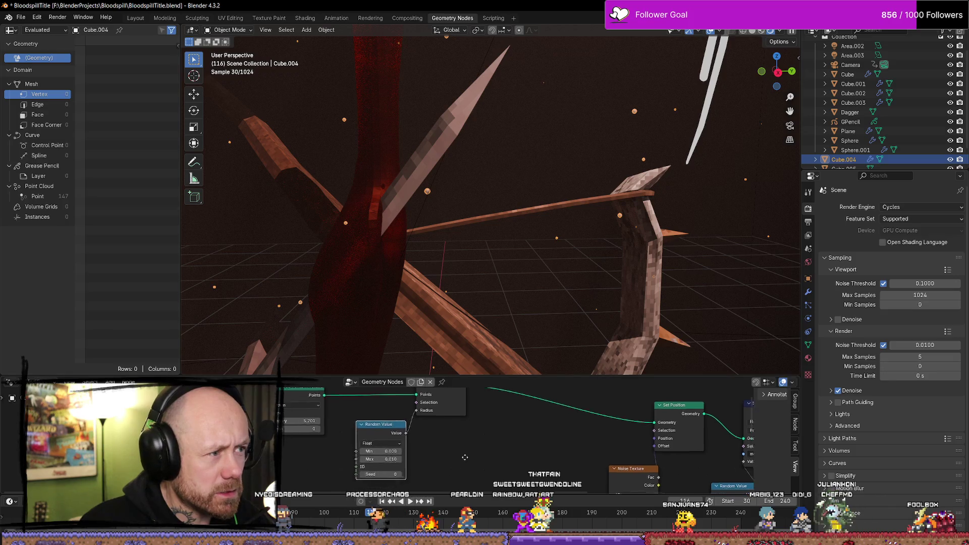
left_click(922, 207)
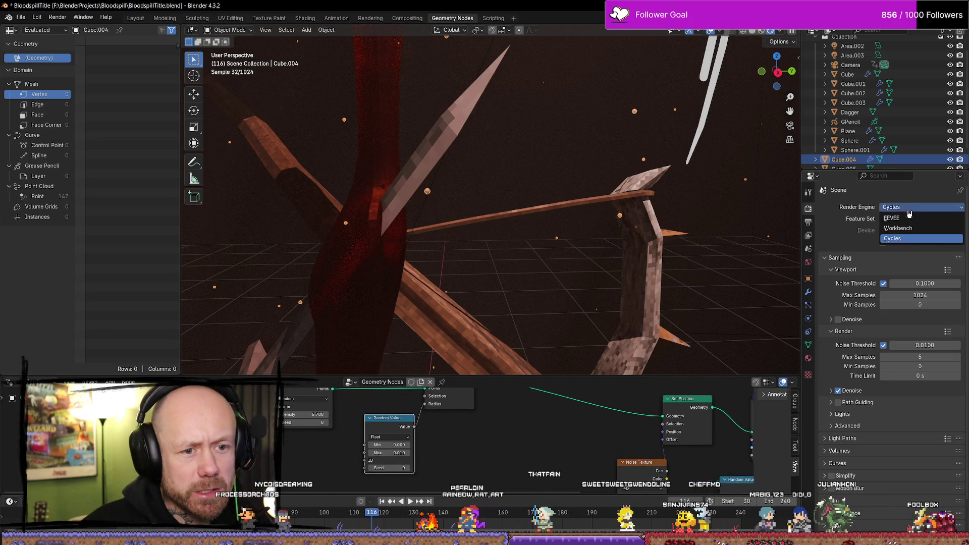
left_click(903, 216)
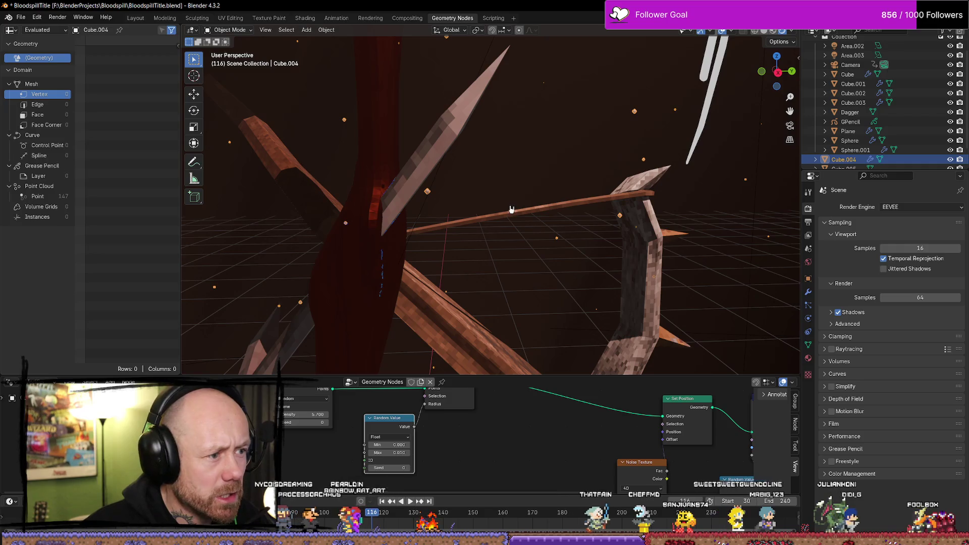
left_click(907, 208)
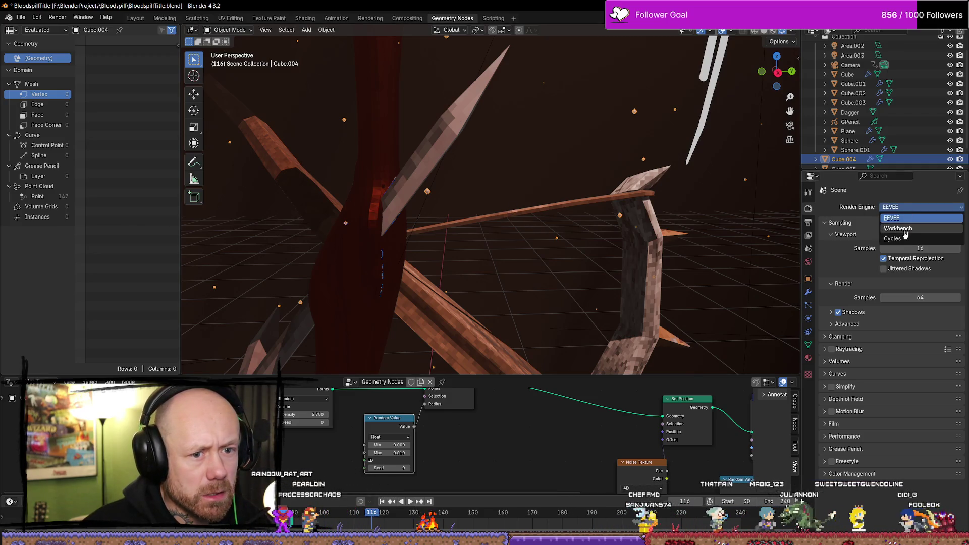
left_click(904, 230)
left_click(921, 207)
left_click(893, 239)
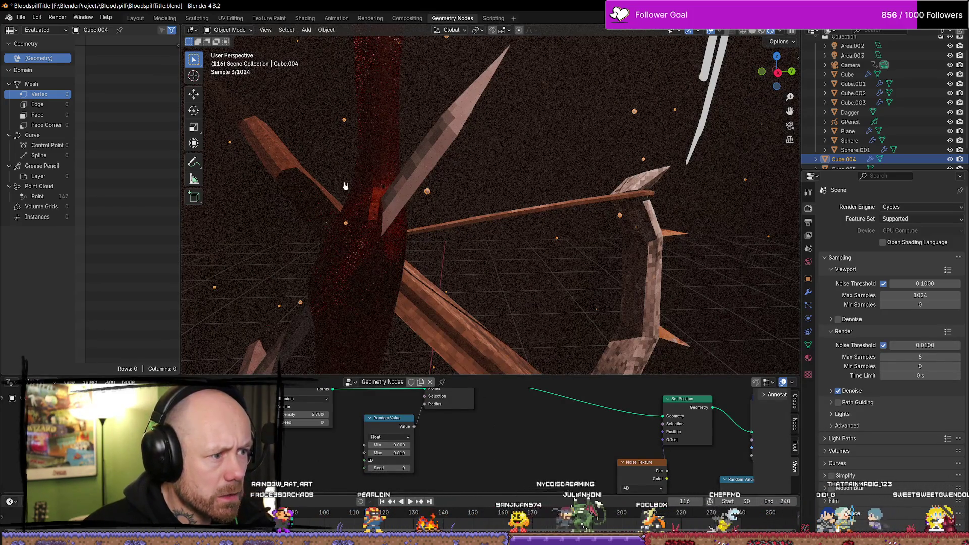
left_click(516, 281)
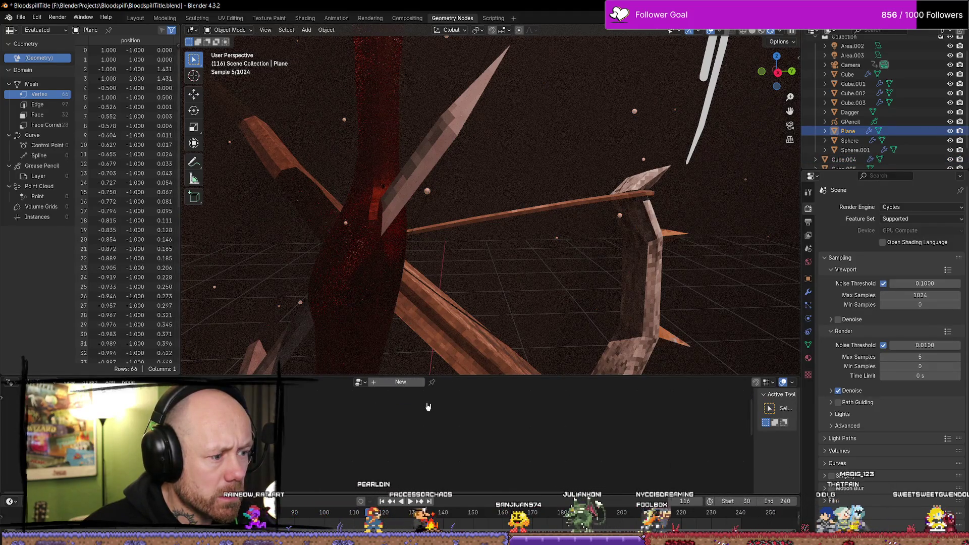
left_click(427, 193)
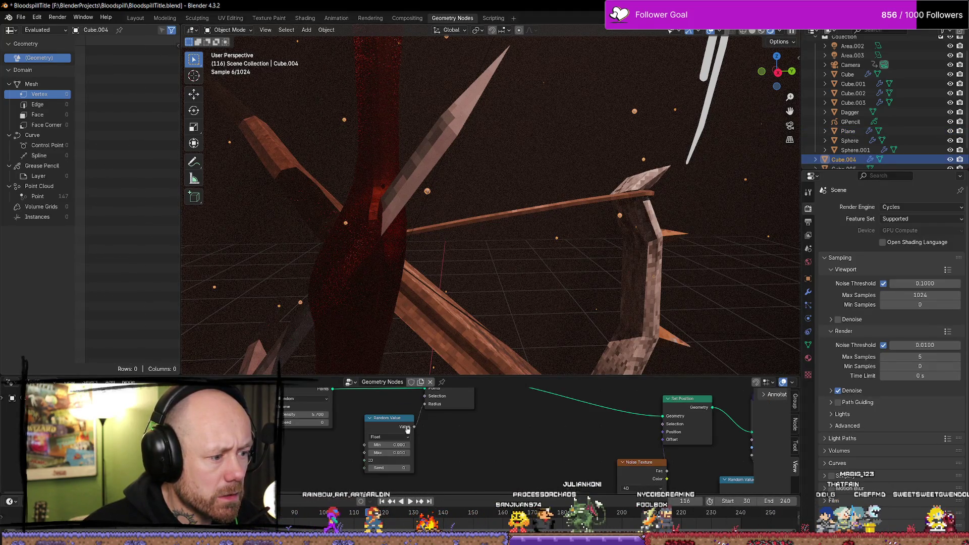
middle_click_drag(465, 449, 402, 408)
scroll(393, 450, "up", 2, "shift")
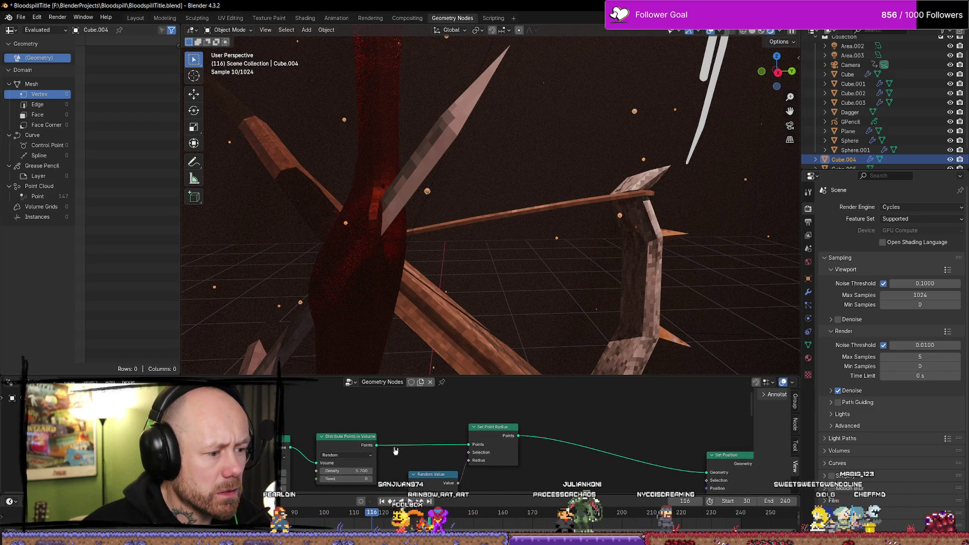
left_click_drag(376, 446, 410, 413)
left_click(434, 469)
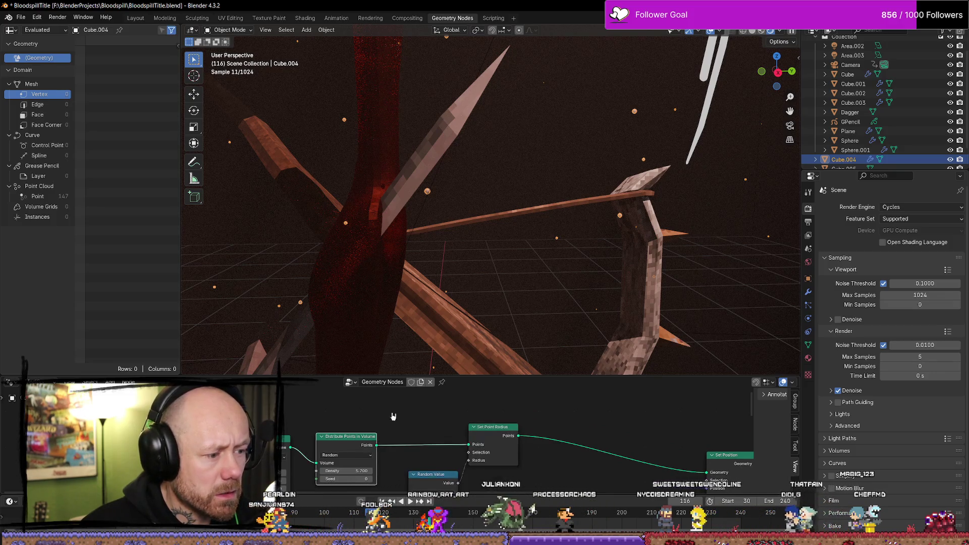
left_click_drag(376, 445, 409, 412)
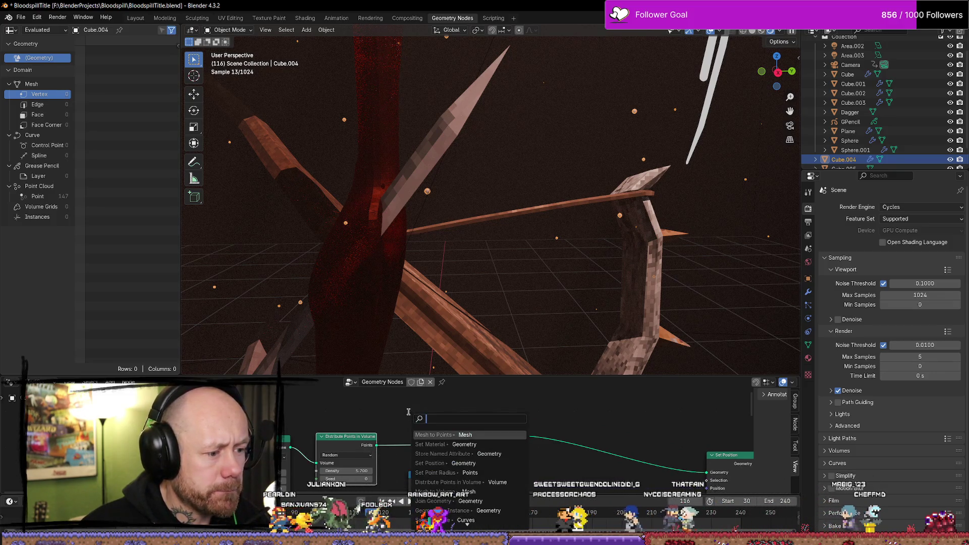
type("set point")
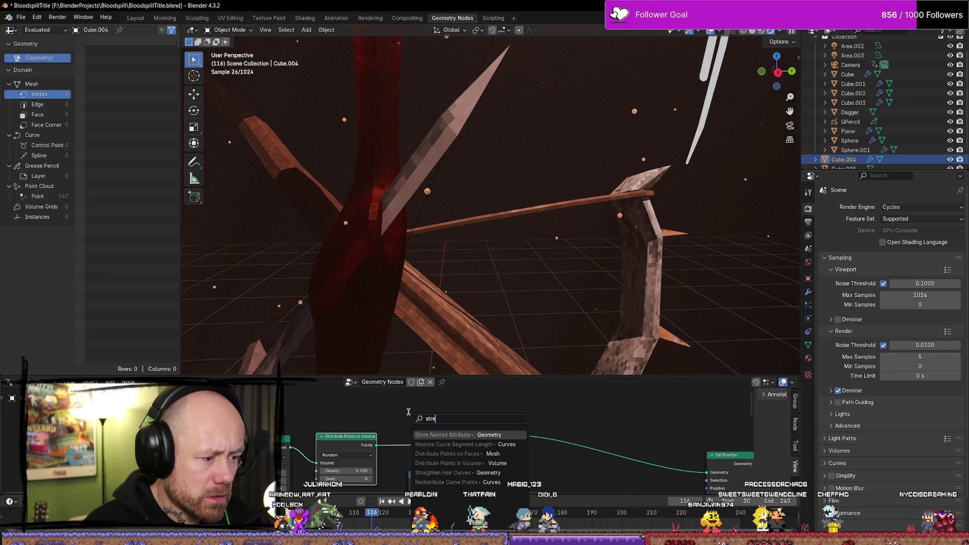
key("BackSpace")
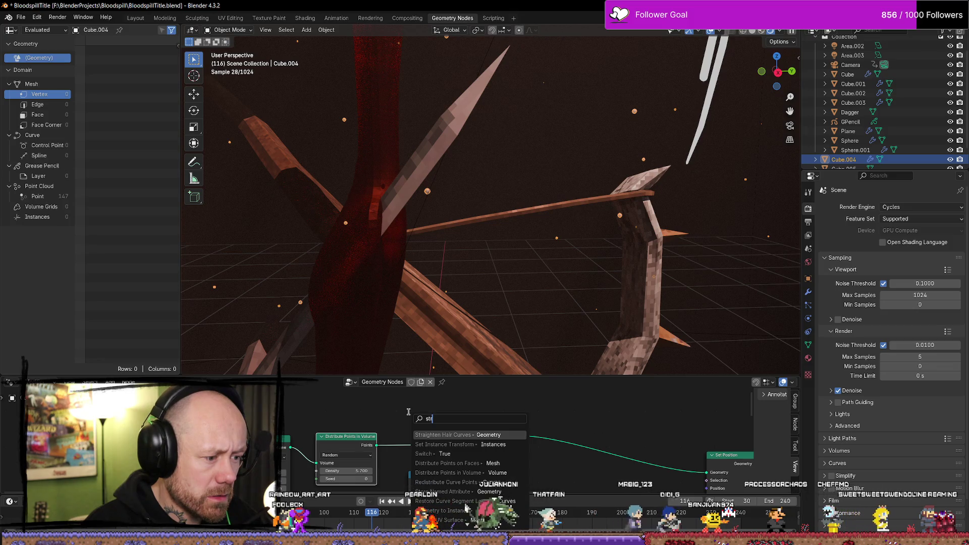
key("BackSpace")
key("BackSpace")
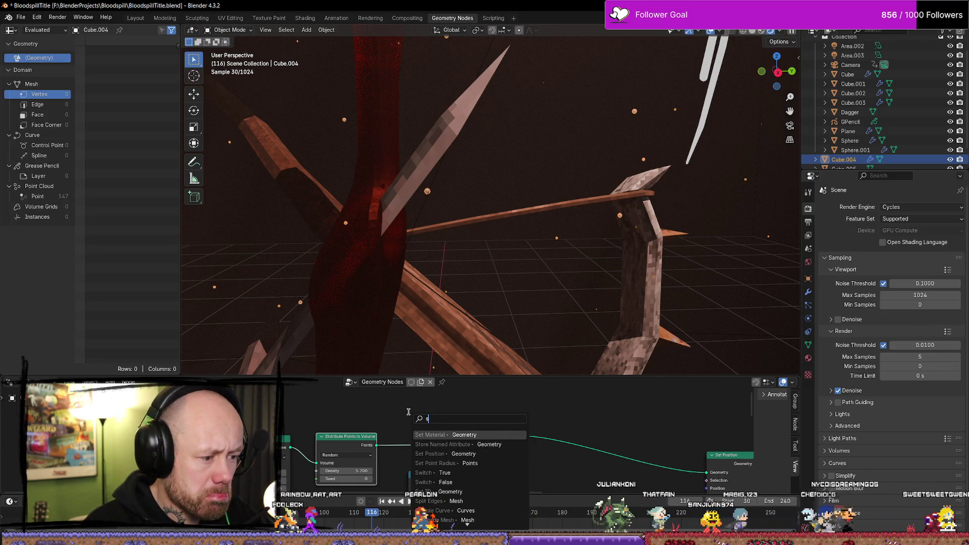
key("BackSpace")
left_click(435, 473)
left_click(492, 440)
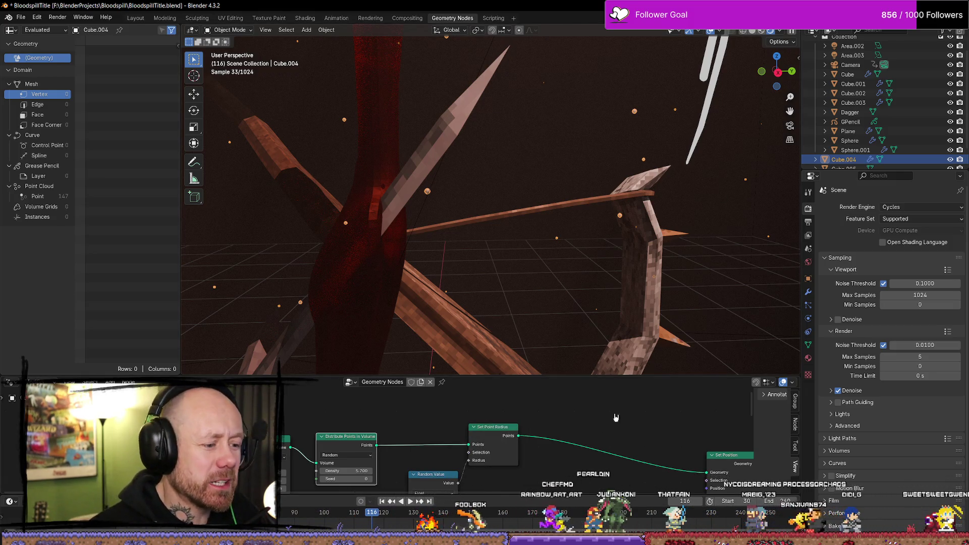
scroll(616, 418, "down", 1)
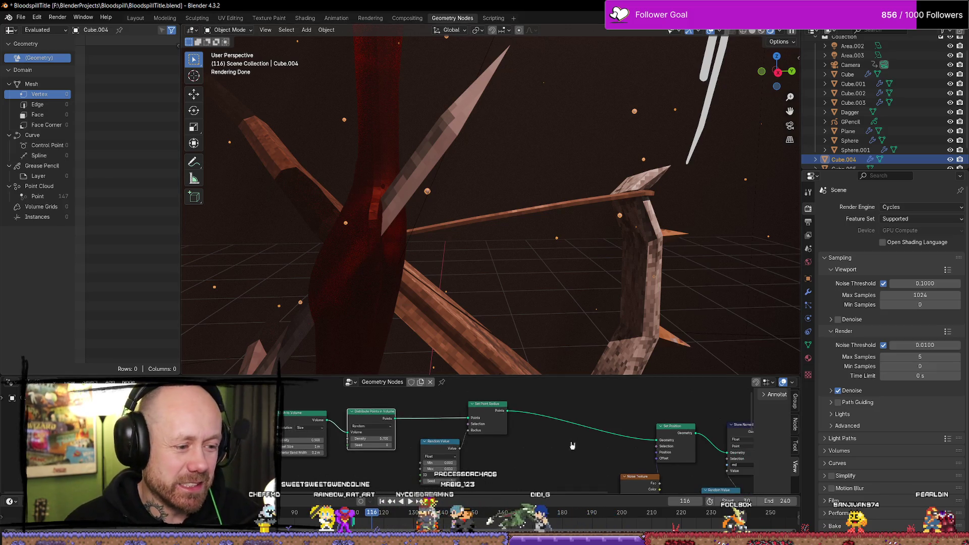
Step: Box-select and centre the Mesh to Volume, Set Point Radius and Random Value nodes, then Alt+Tab to the browser
scroll(556, 438, "down", 2)
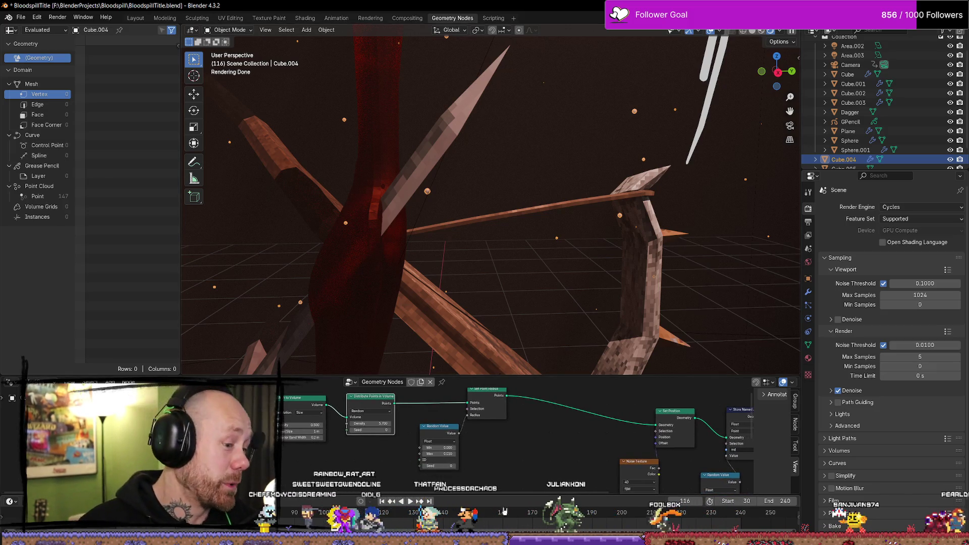
left_click_drag(535, 472, 280, 392)
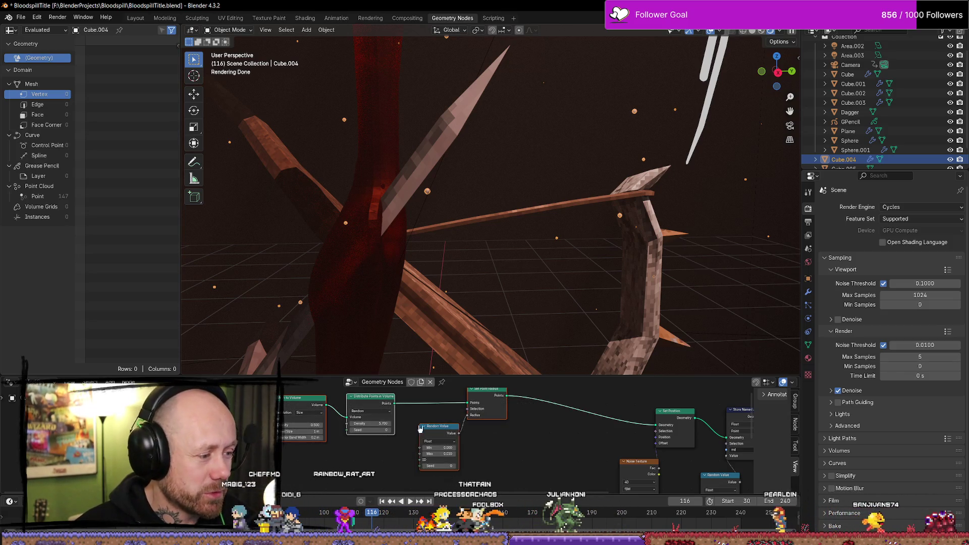
scroll(345, 463, "up", 2)
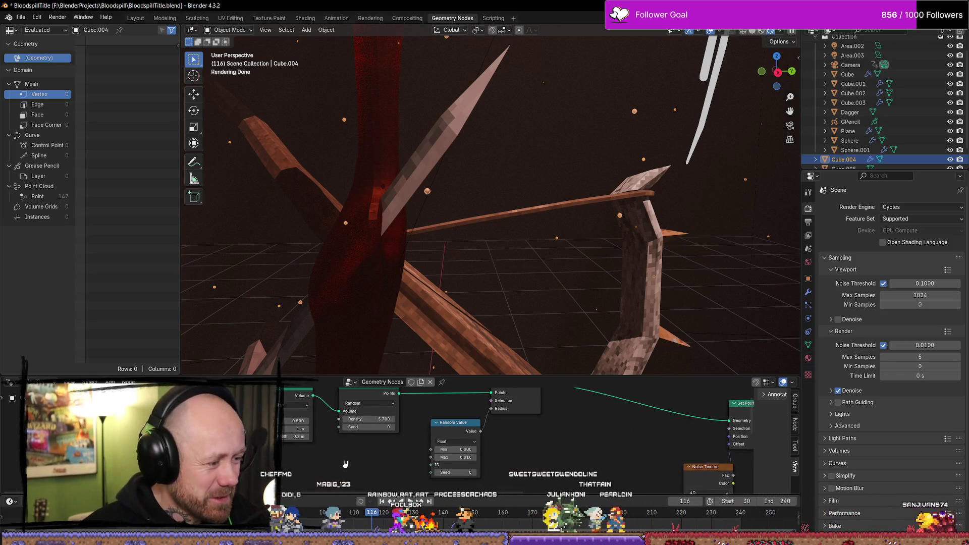
middle_click_drag(345, 463, 485, 444)
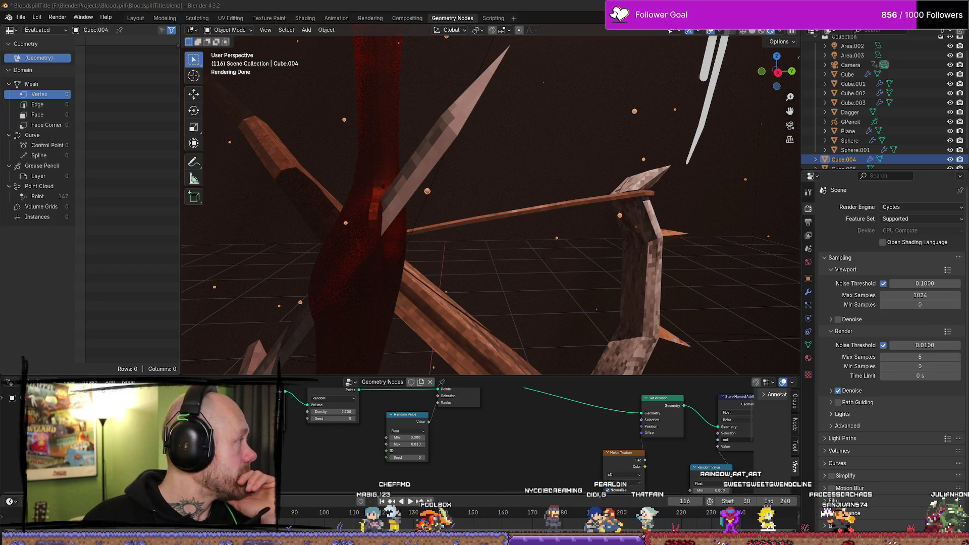
key("alt+Tab")
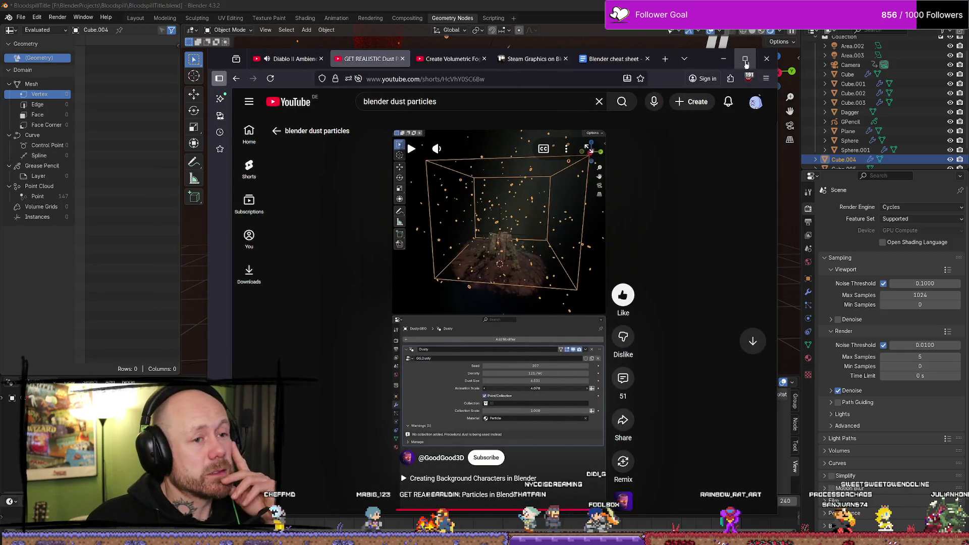
Step: Maximize the browser and search YouTube for 'blender dust particles'
left_click(745, 60)
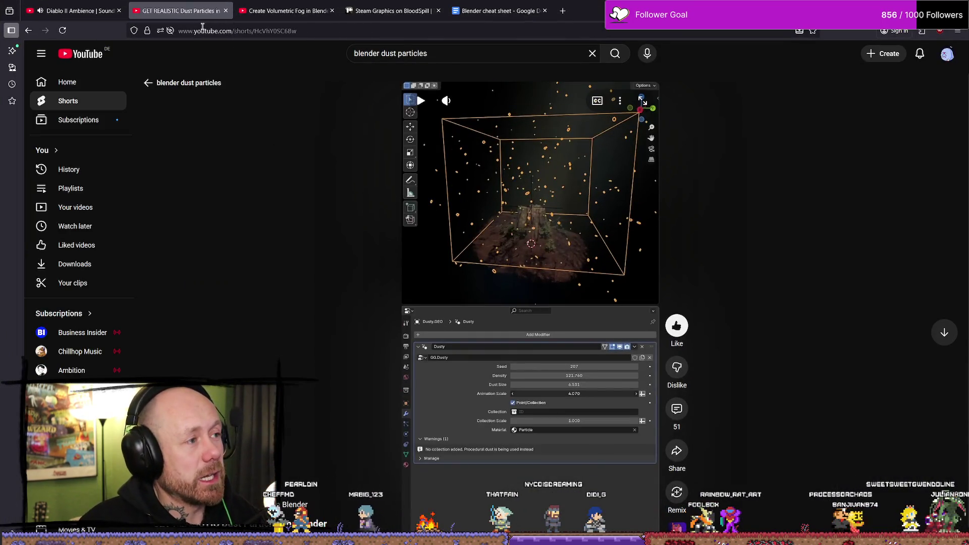
left_click(238, 8)
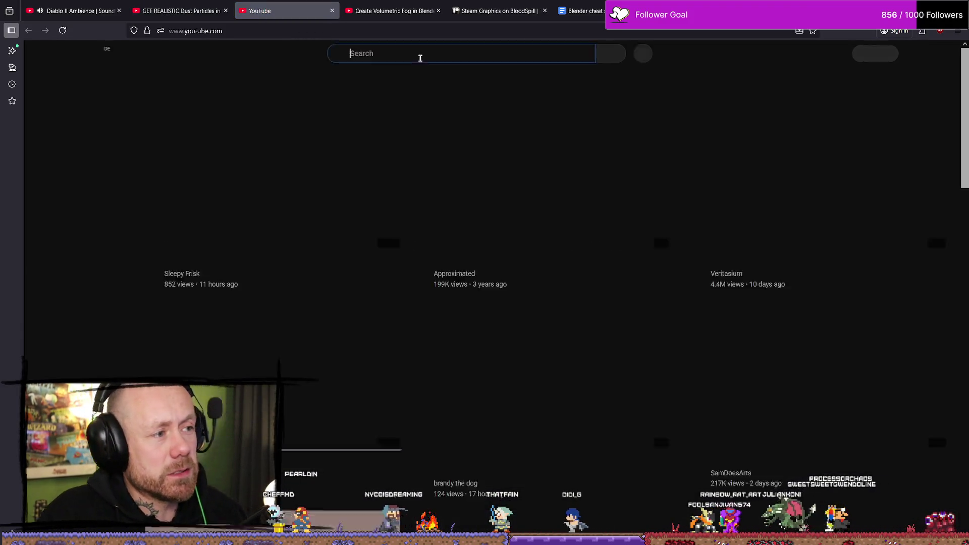
left_click(440, 51)
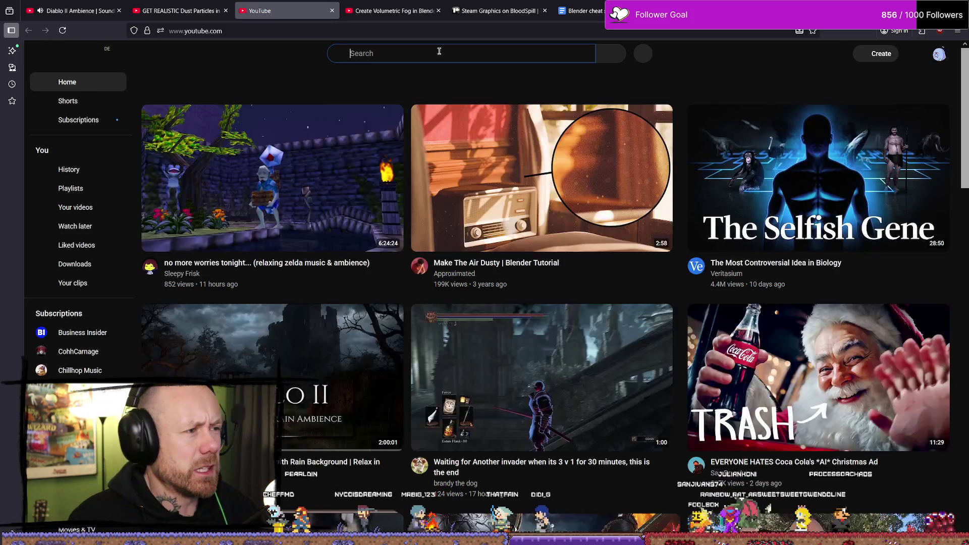
type("blender dust ")
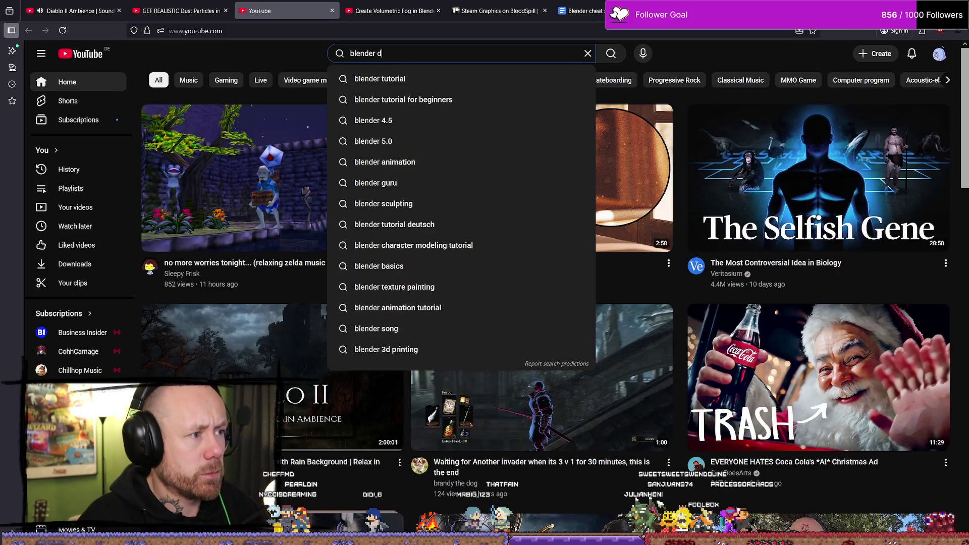
type("particles")
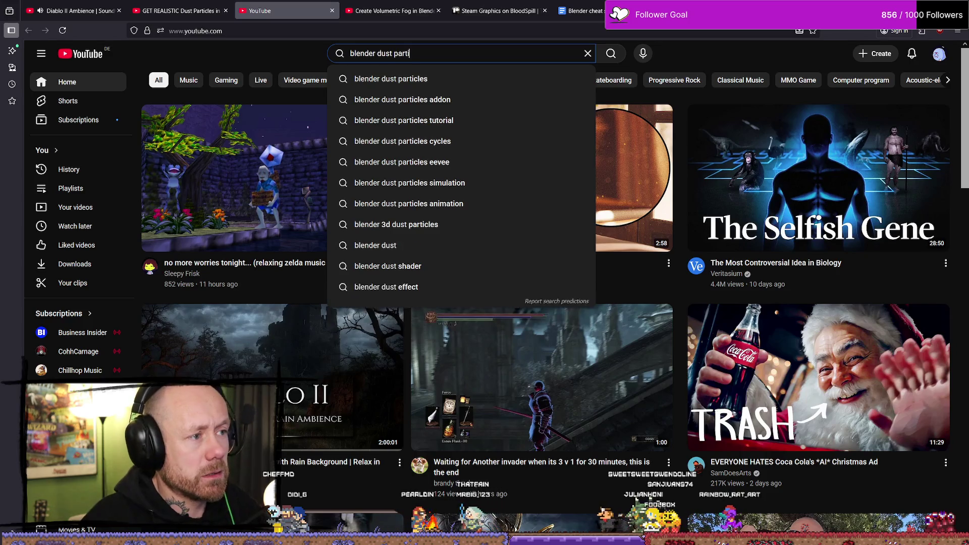
key("Return")
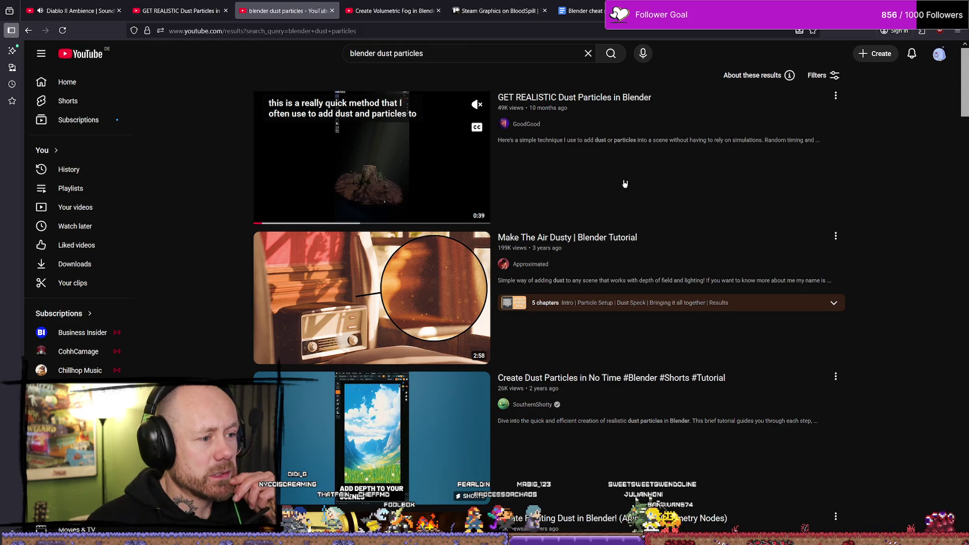
Step: Preview the 'GET REALISTIC Dust Particles in Blender' Short, pause it, and return to the results
left_click(434, 175)
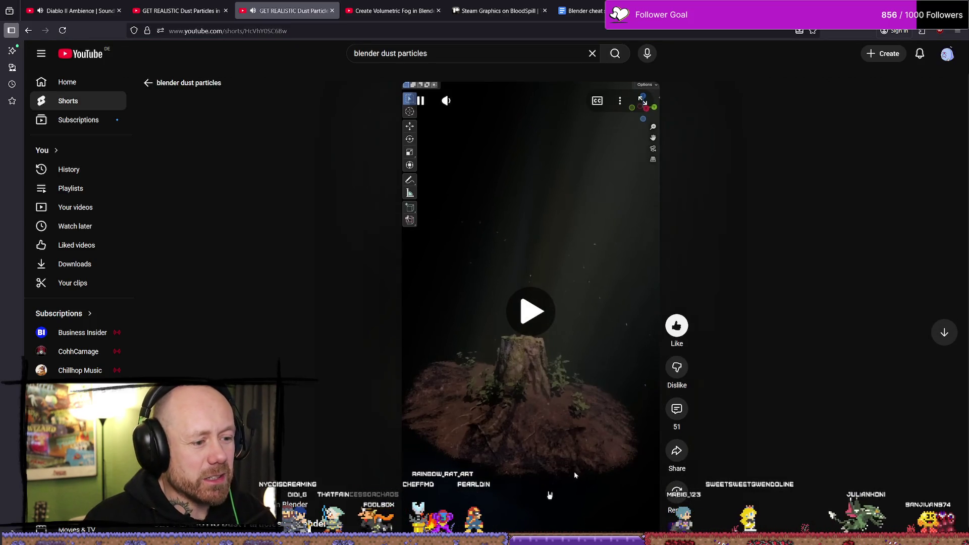
left_click(621, 530)
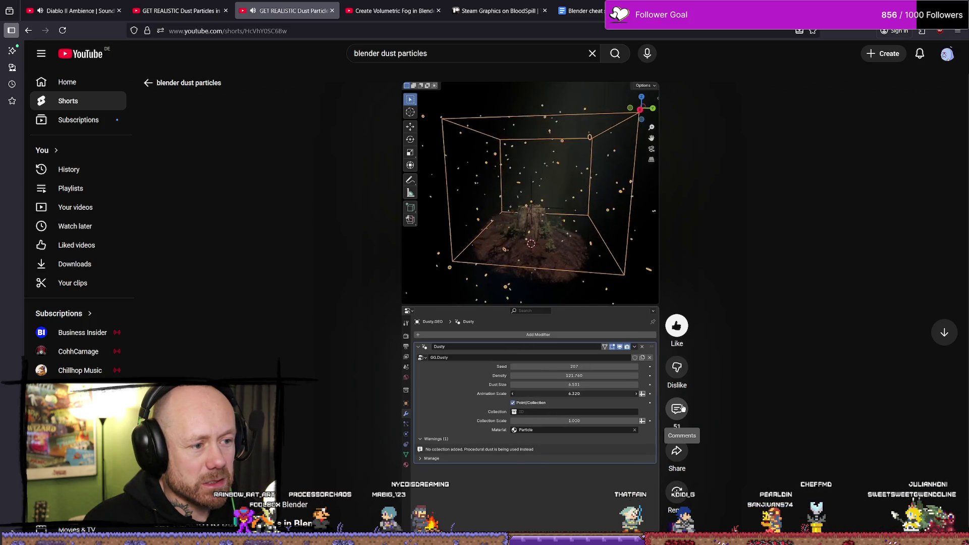
left_click(585, 438)
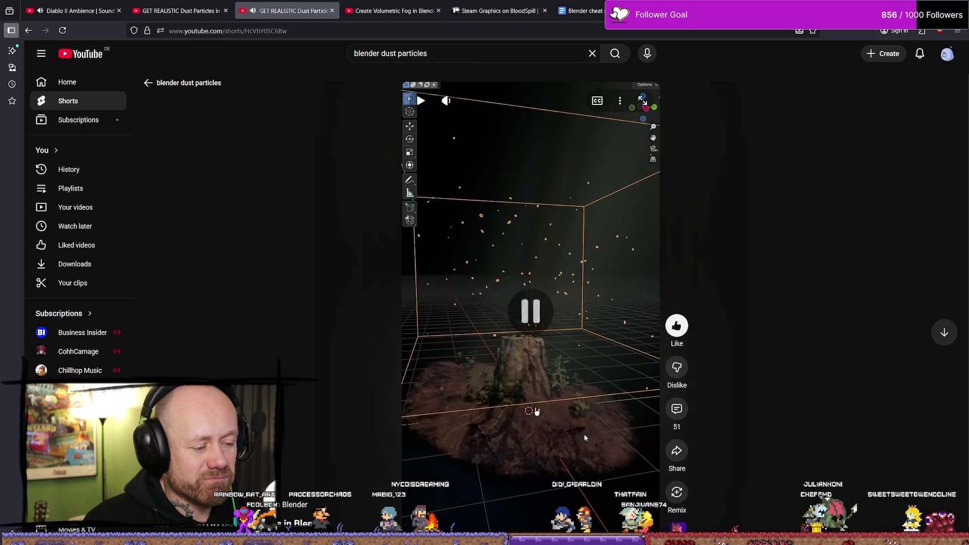
key("alt+Left")
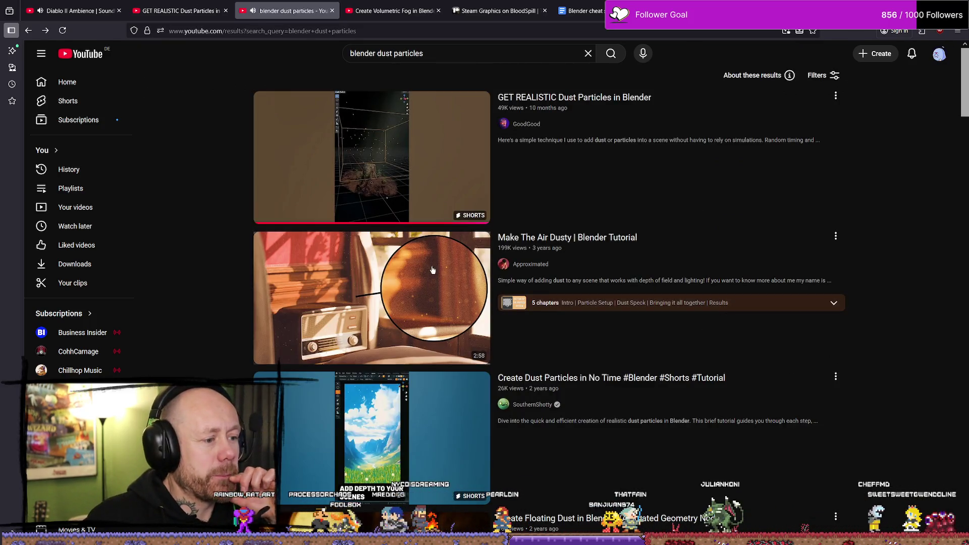
Step: Skim the 'Make The Air Dusty' tutorial's timeline, then return to the search results
left_click(433, 270)
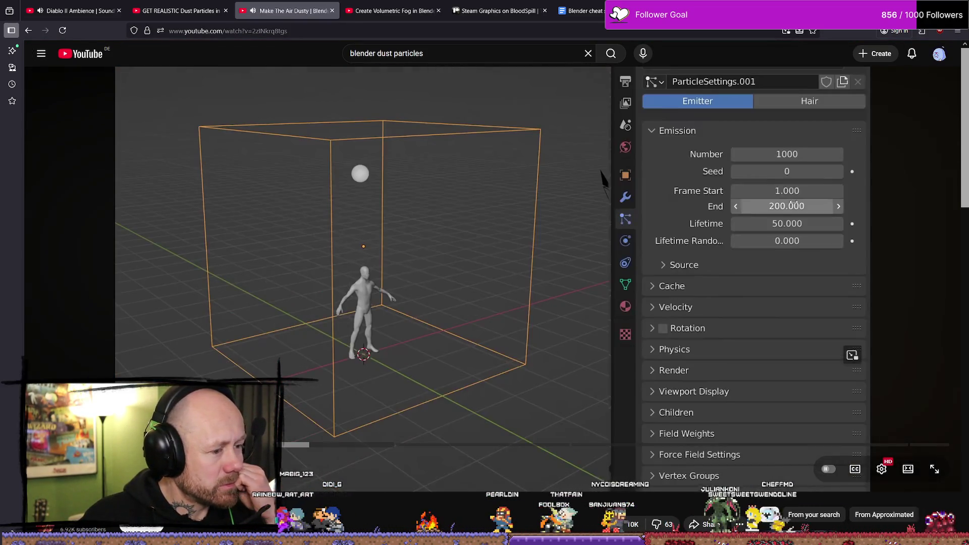
mouse_move(400, 444)
left_mouse_down()
mouse_move(366, 444)
mouse_move(863, 445)
left_mouse_up()
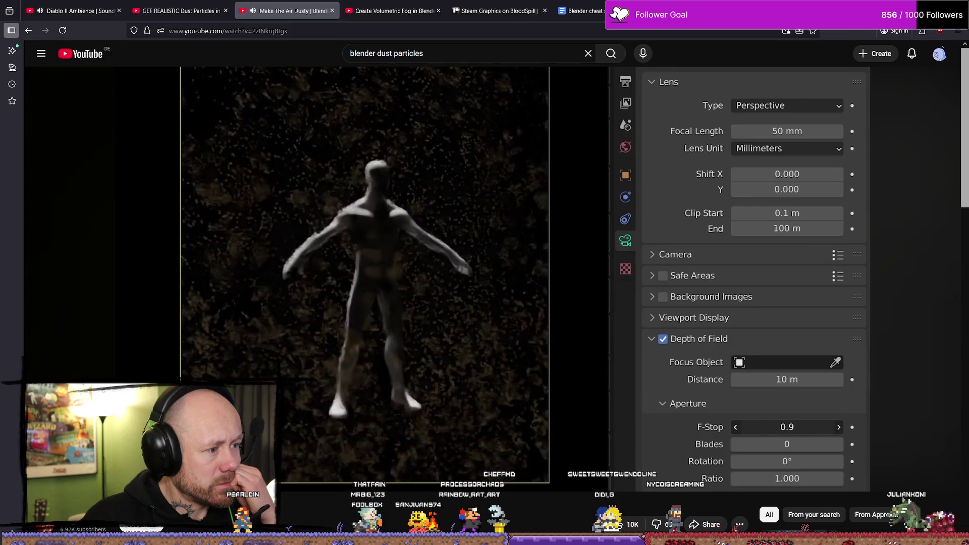
mouse_move(849, 390)
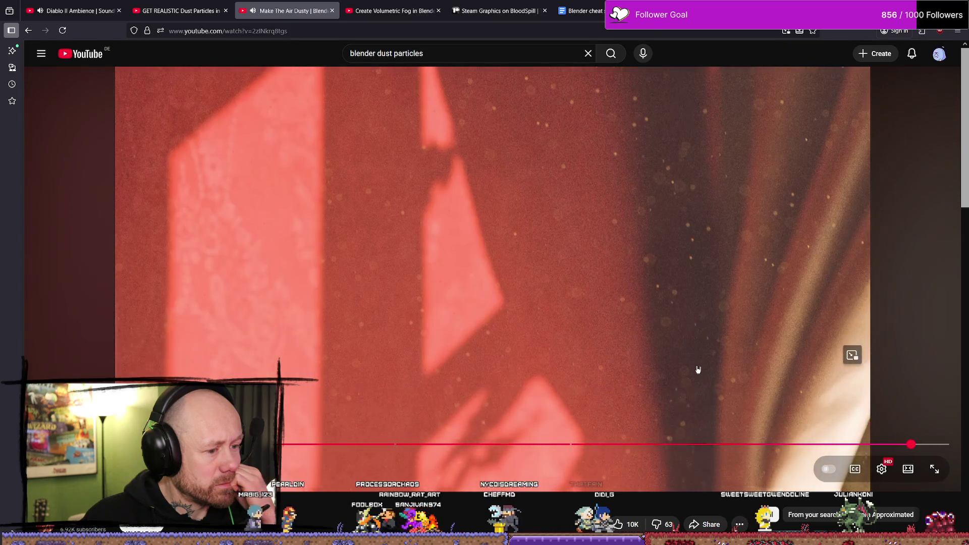
left_click(716, 444)
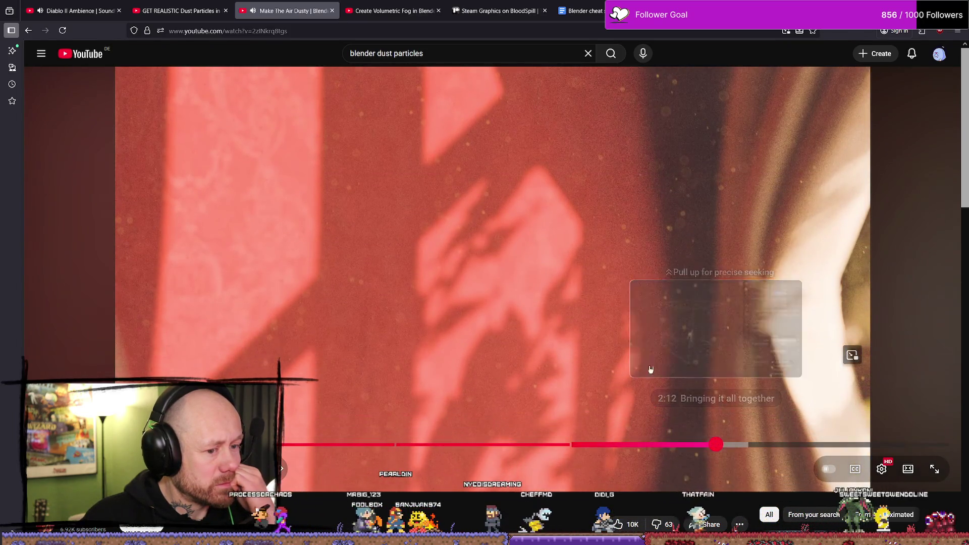
key("Escape")
scroll(355, 371, "down", 4)
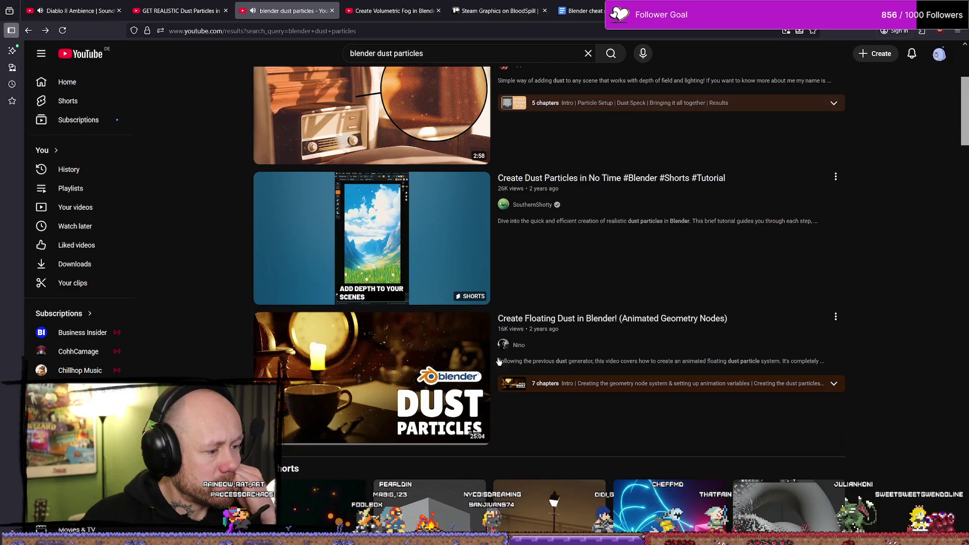
left_click(354, 371)
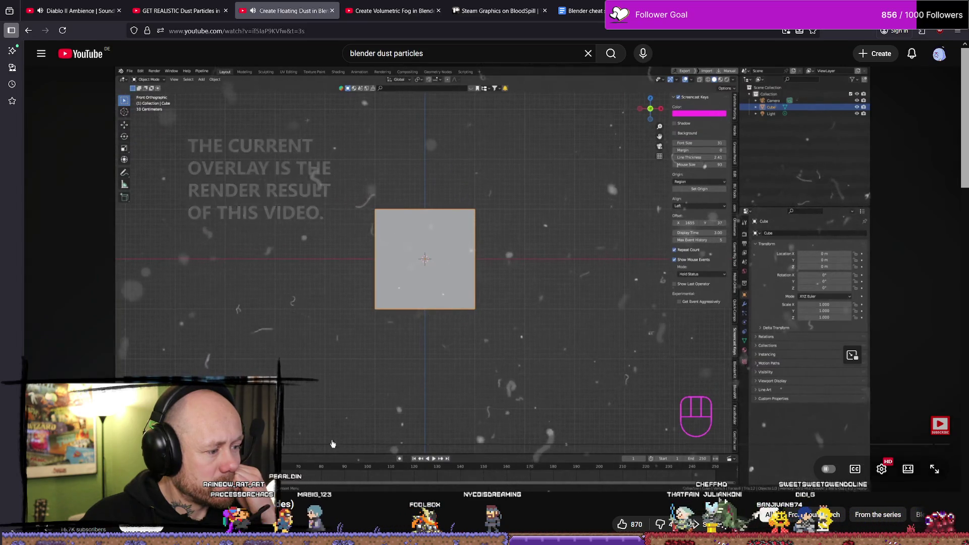
left_click_drag(330, 447, 333, 444)
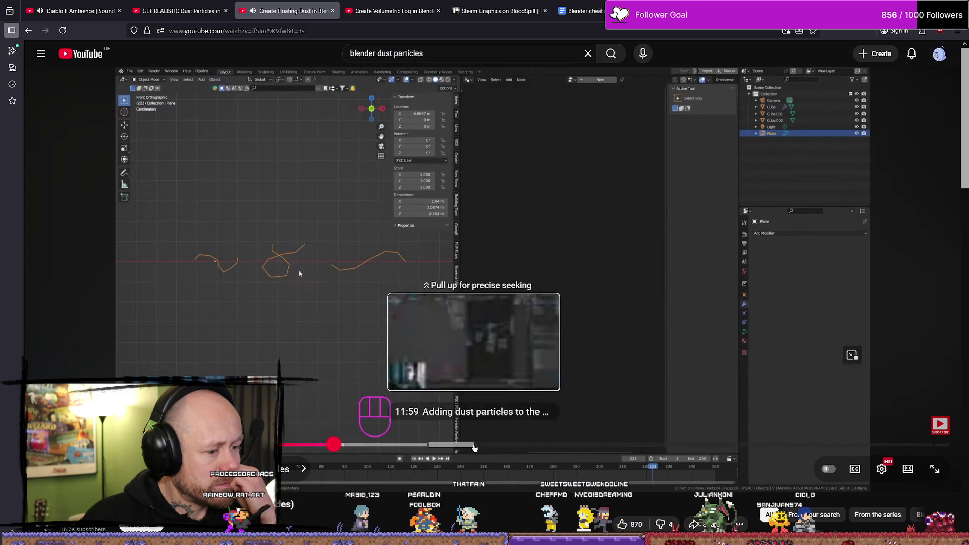
left_click(473, 446)
mouse_move(557, 442)
left_mouse_down()
mouse_move(219, 446)
mouse_move(617, 448)
mouse_move(621, 439)
mouse_move(617, 447)
mouse_move(636, 447)
left_mouse_up()
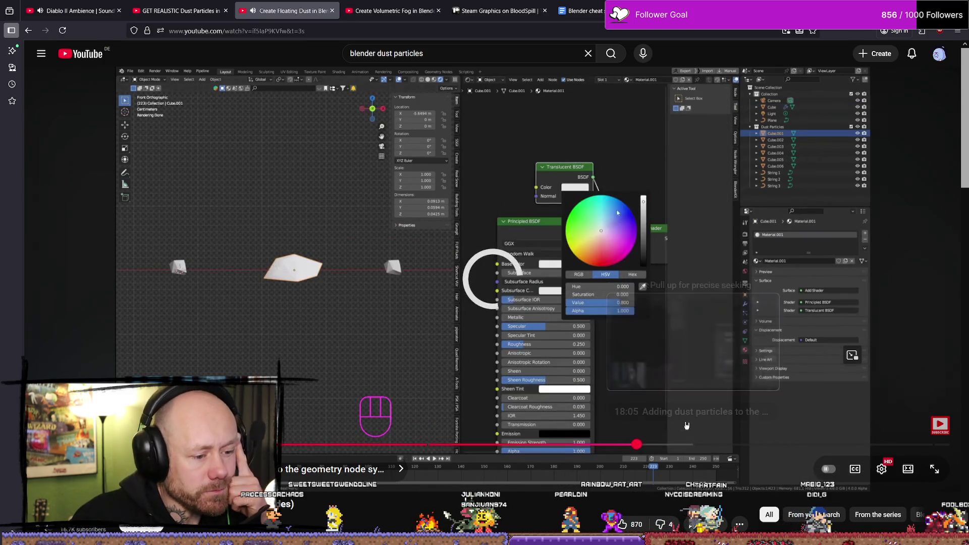
mouse_move(705, 446)
left_mouse_down()
mouse_move(698, 445)
mouse_move(717, 445)
left_mouse_up()
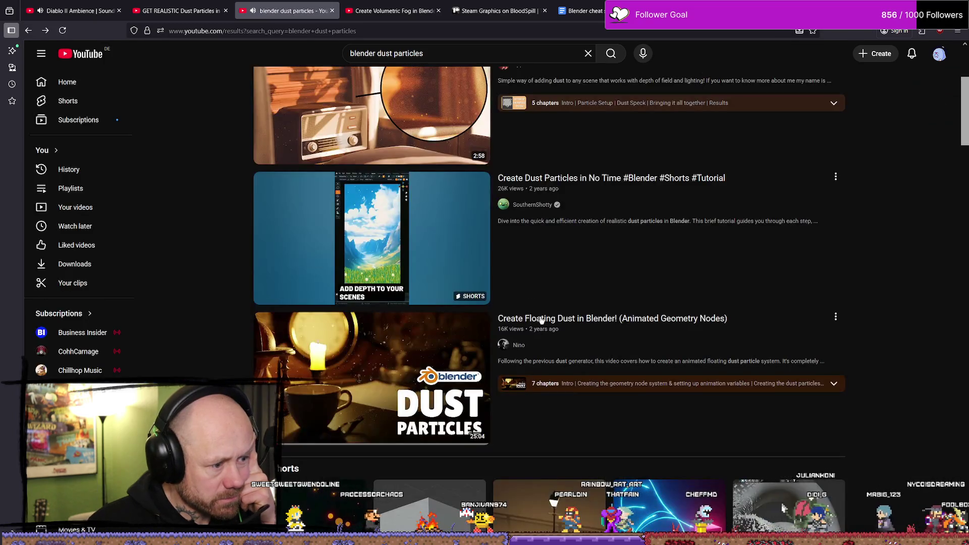
Step: Preview the 'Create Magical Floating Particles' Short and return to the results
scroll(562, 308, "down", 5)
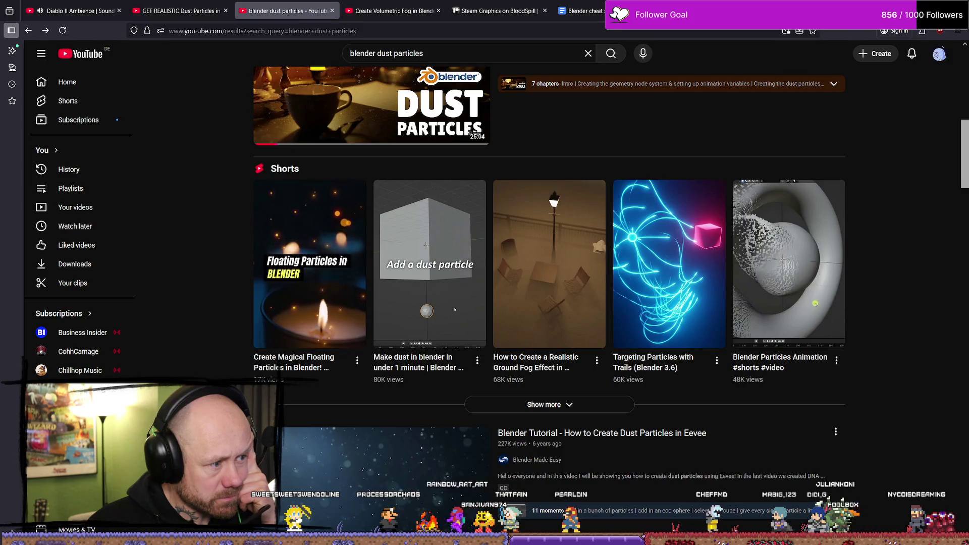
left_click(335, 301)
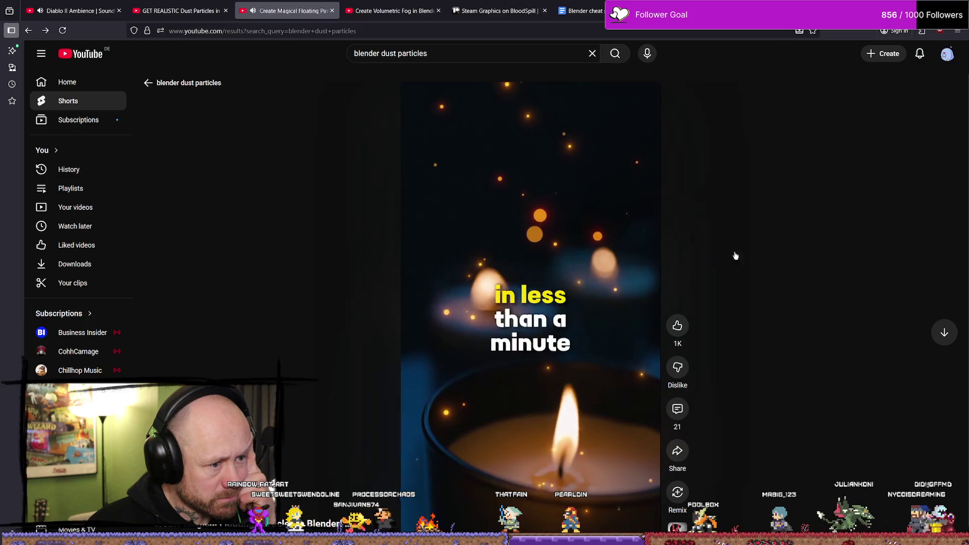
key("alt+Left")
Step: Skim the 'How to Create Dust Particles in Eevee' tutorial to about 3:07, then go back
scroll(799, 271, "down", 5)
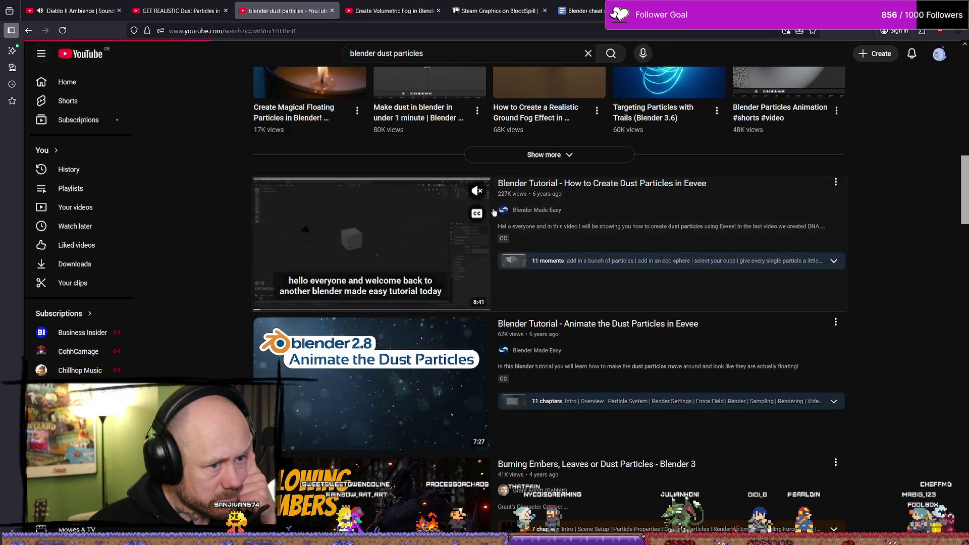
left_click(312, 303)
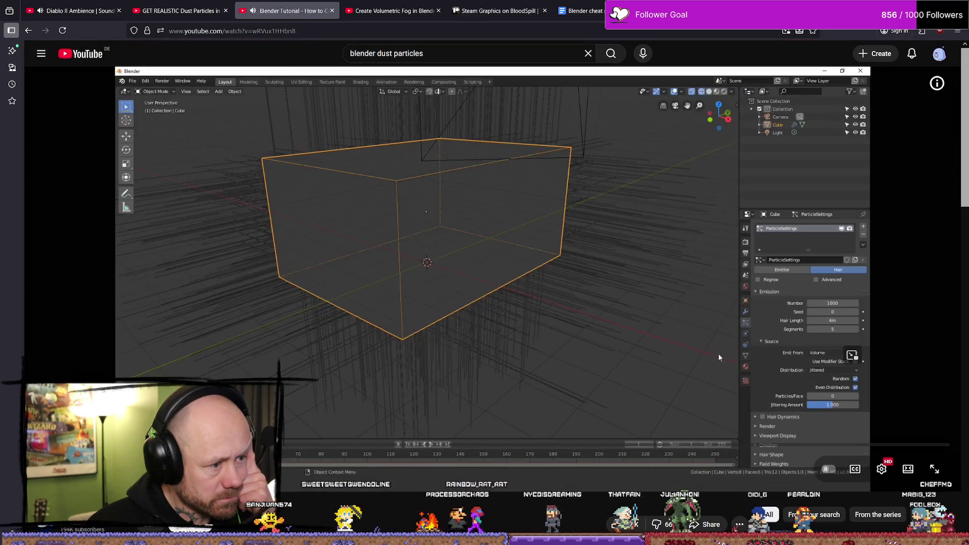
left_click_drag(313, 444, 381, 444)
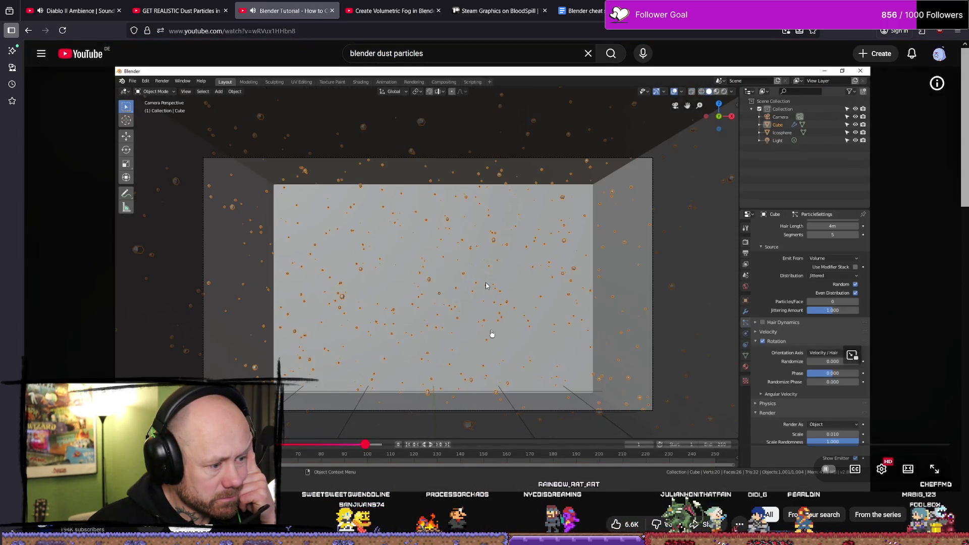
left_click(492, 334)
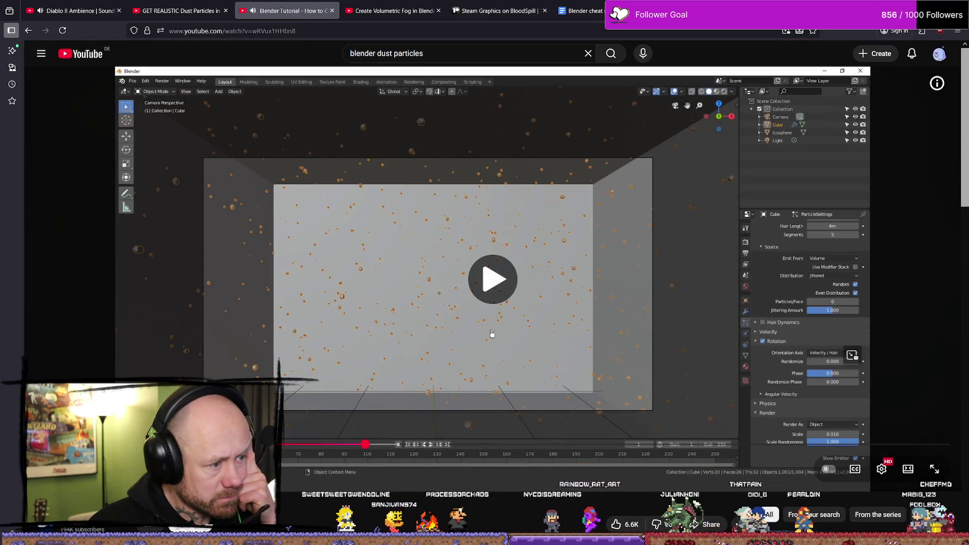
key("alt+Left")
Step: Watch the dust particles simulation Short, then open the 'How to Create Realistic Dust' guide
scroll(510, 293, "down", 5)
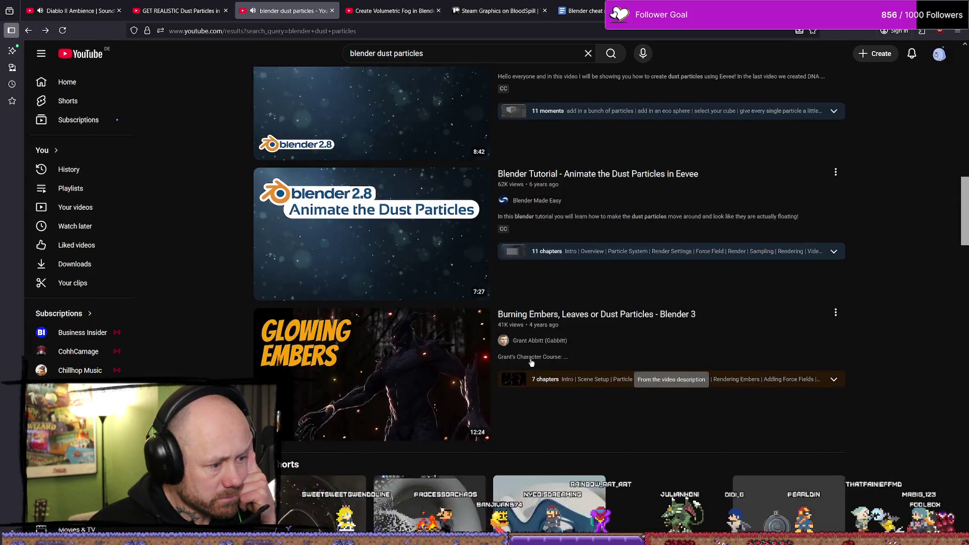
scroll(509, 290, "up", 3)
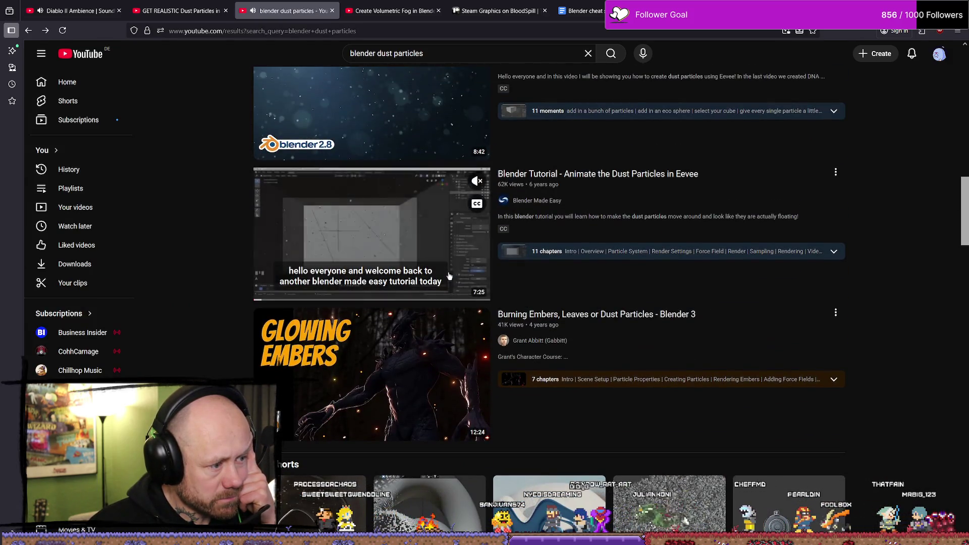
scroll(165, 278, "down", 10)
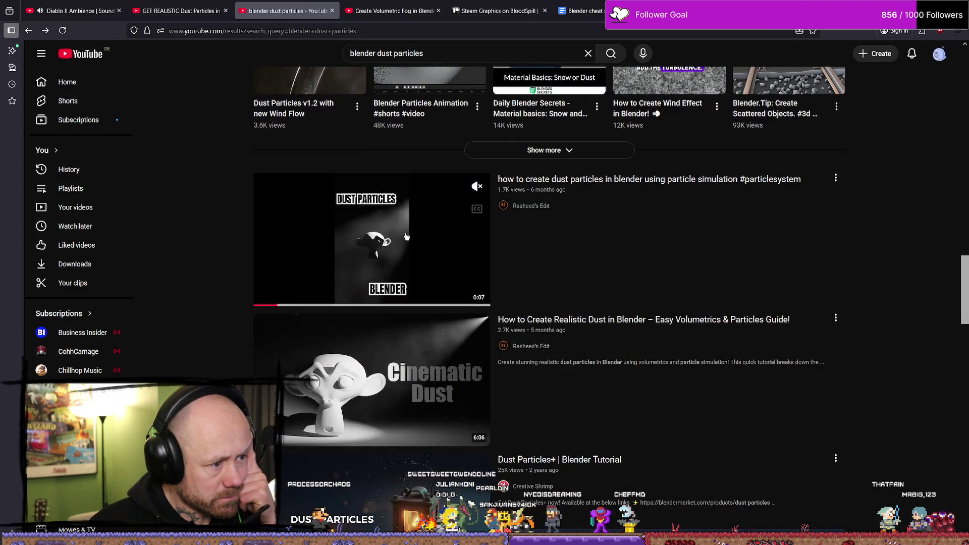
left_click(407, 237)
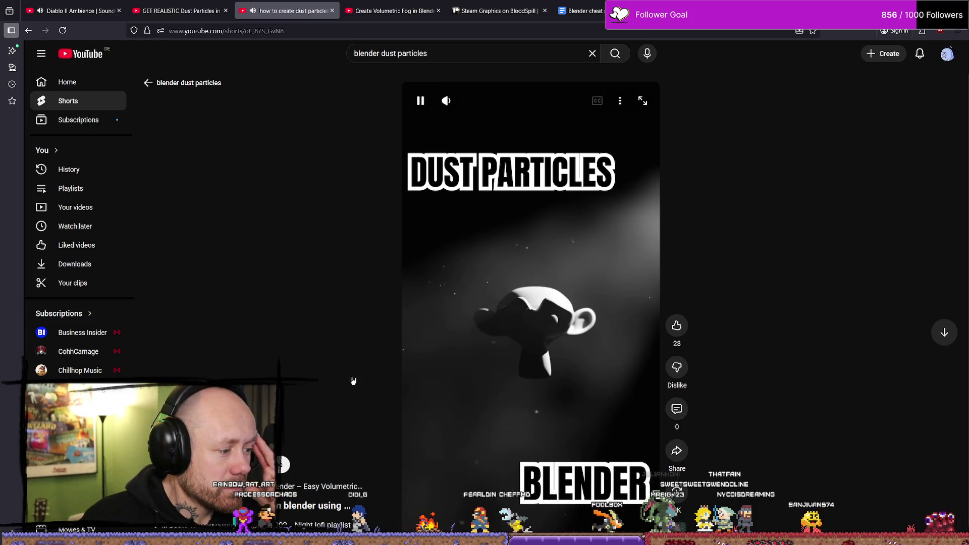
key("Escape")
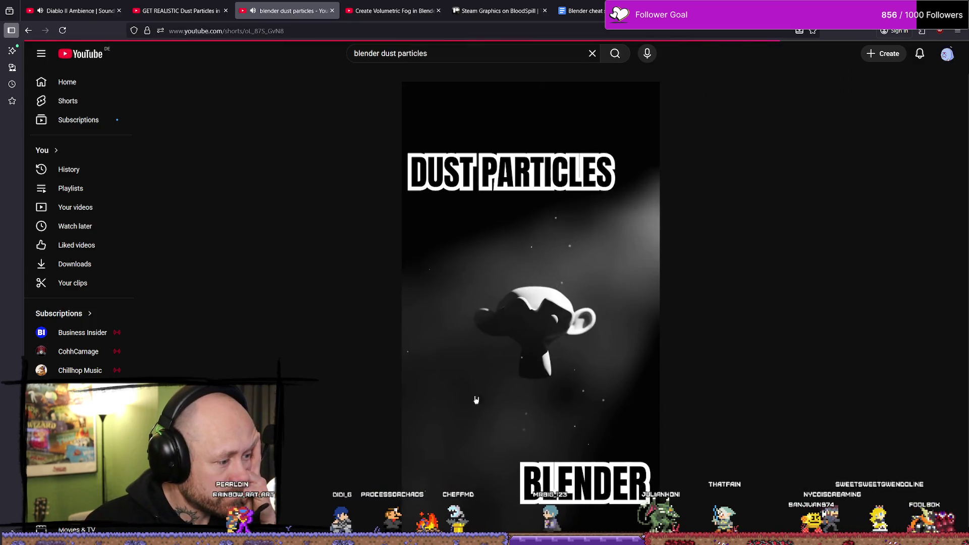
left_click(461, 457)
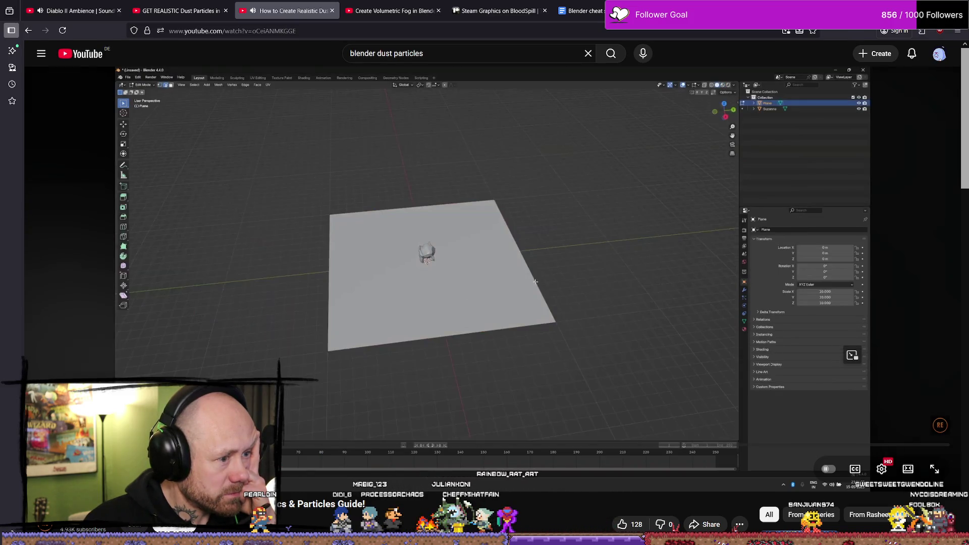
Step: Skim the Realistic Dust guide from about 2:36 through the dust render and icosphere scenes
mouse_move(243, 444)
left_mouse_down()
mouse_move(735, 446)
mouse_move(725, 447)
left_mouse_up()
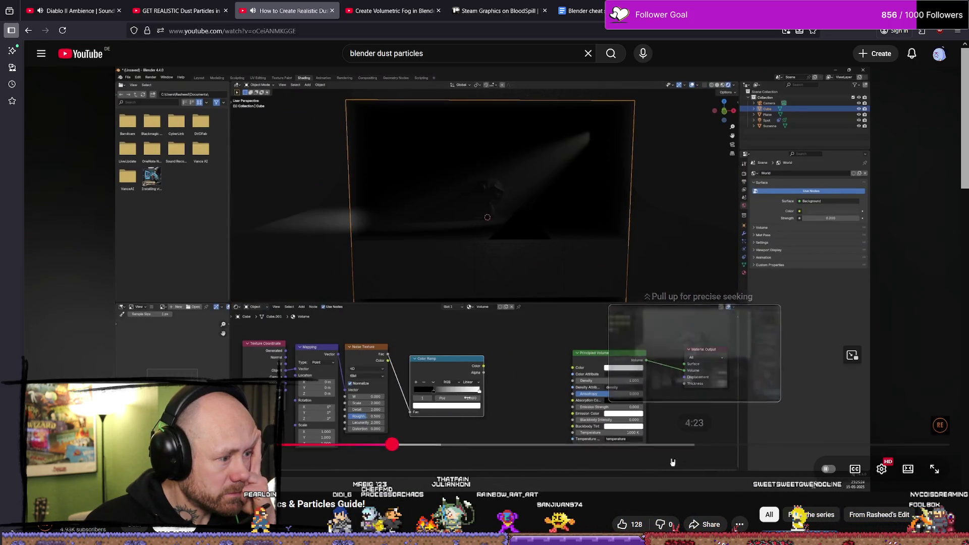
mouse_move(447, 452)
left_mouse_down()
mouse_move(439, 446)
mouse_move(524, 446)
left_mouse_up()
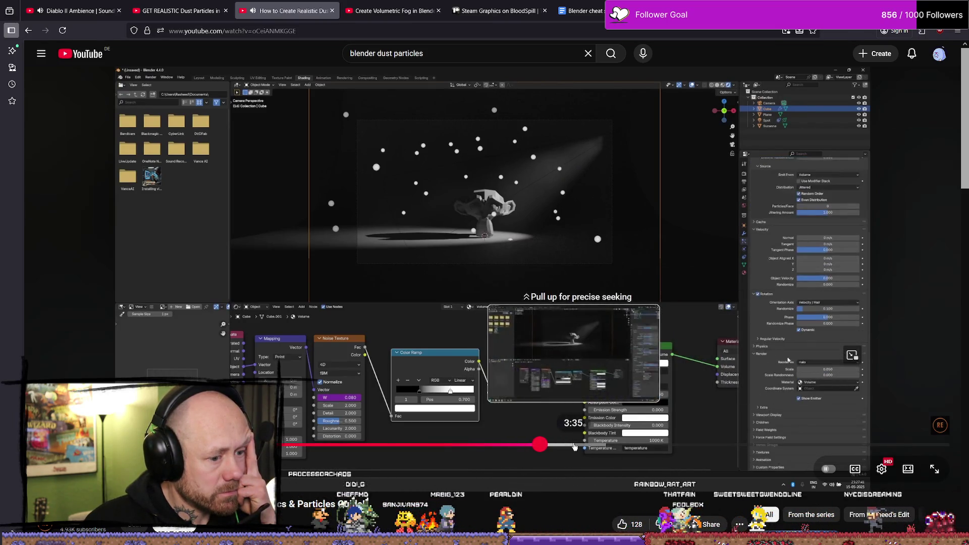
left_click(621, 445)
left_click(660, 446)
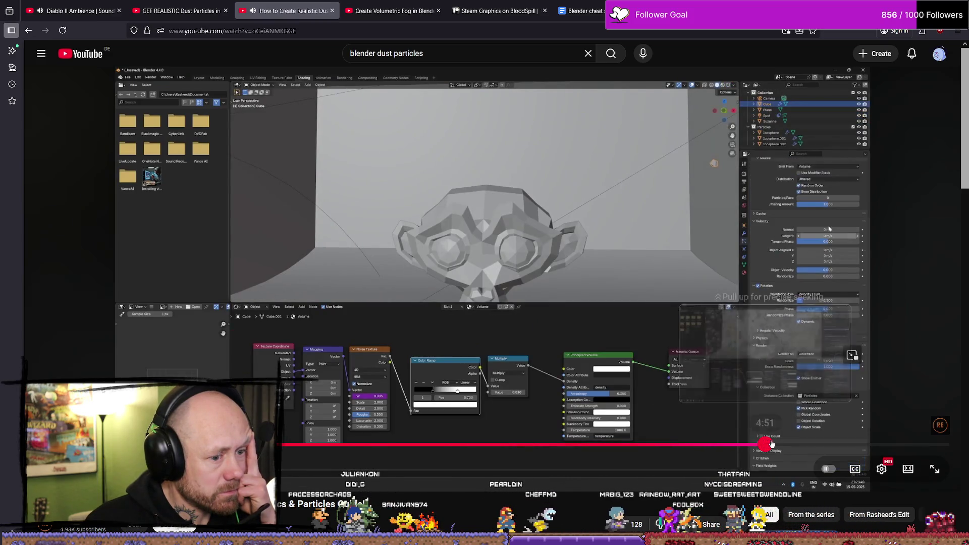
Step: Jump through the monkey dust and camera view parts to near the end, then go back
left_click(815, 444)
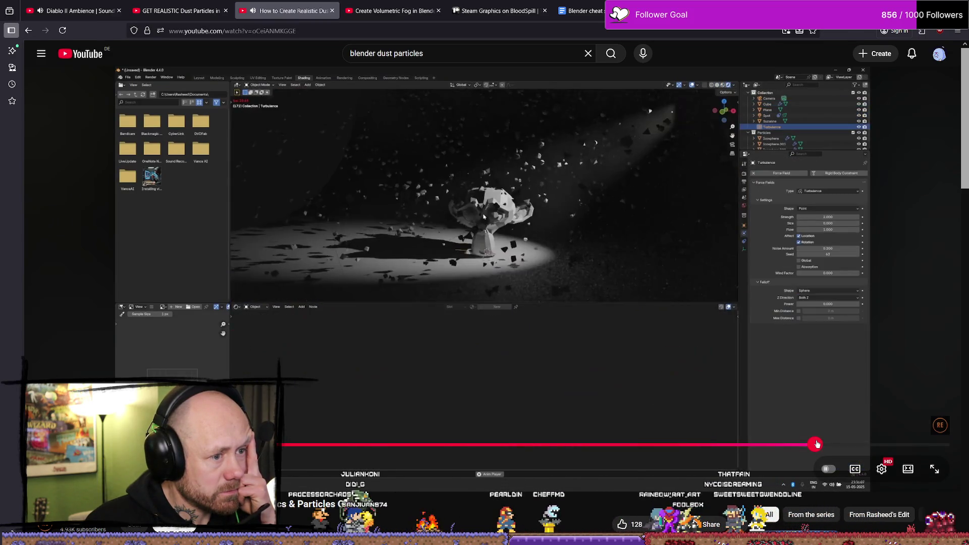
left_click(890, 445)
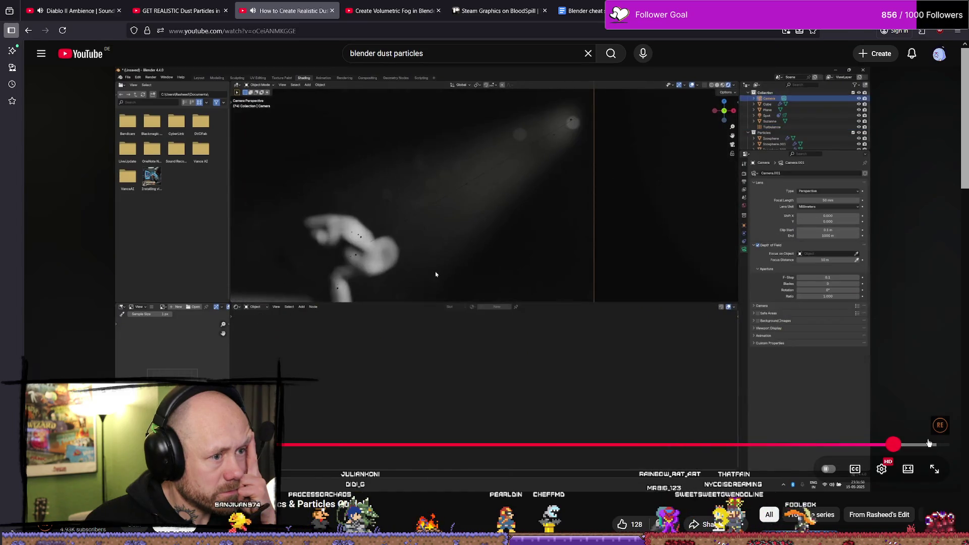
left_click(929, 445)
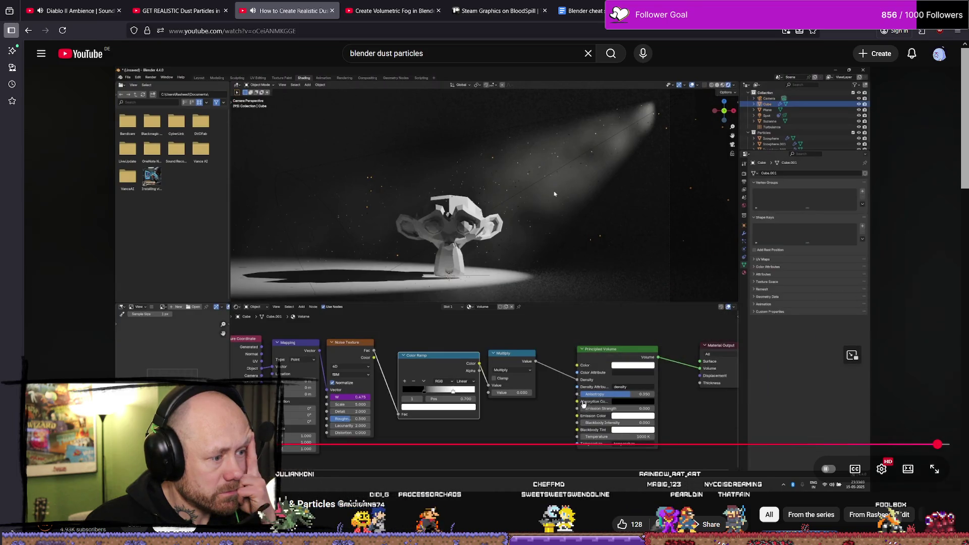
key("alt+Left")
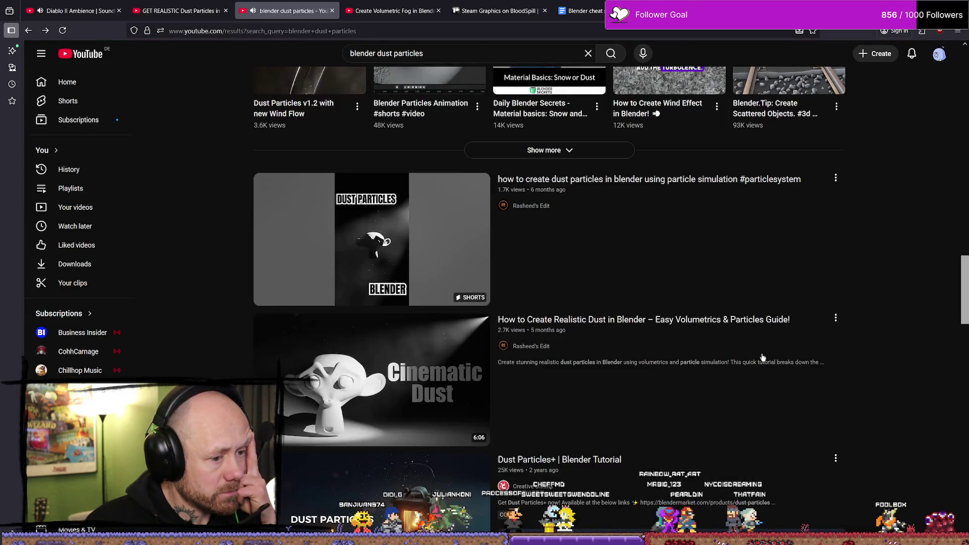
left_click(694, 320)
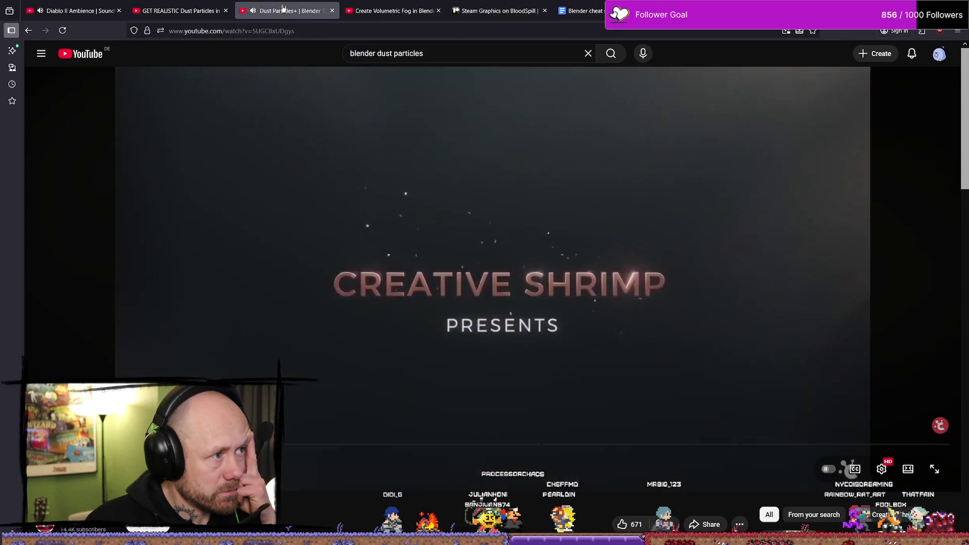
Step: Return to the Dust Particles+ tab and pause and resume its video on the projector scene
left_click(183, 9)
left_click(290, 10)
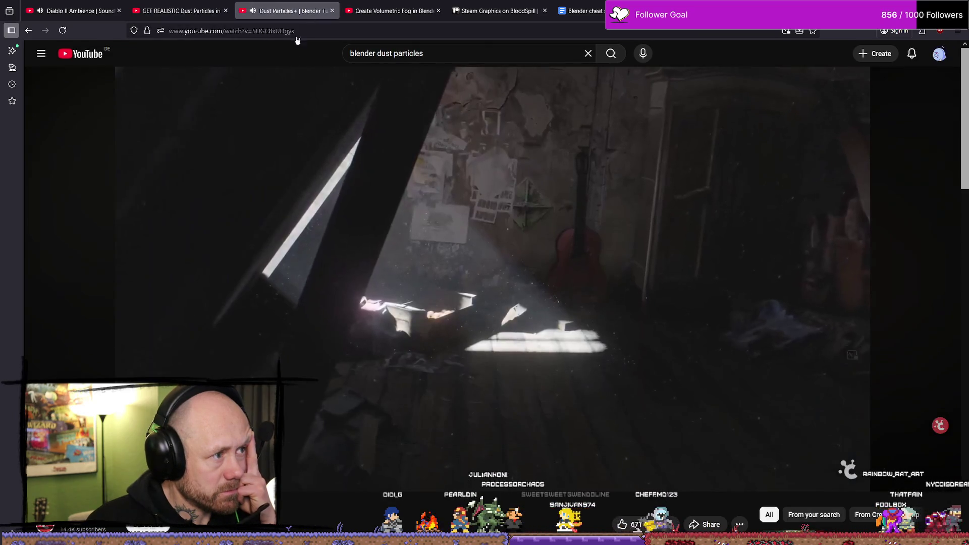
left_click(522, 253)
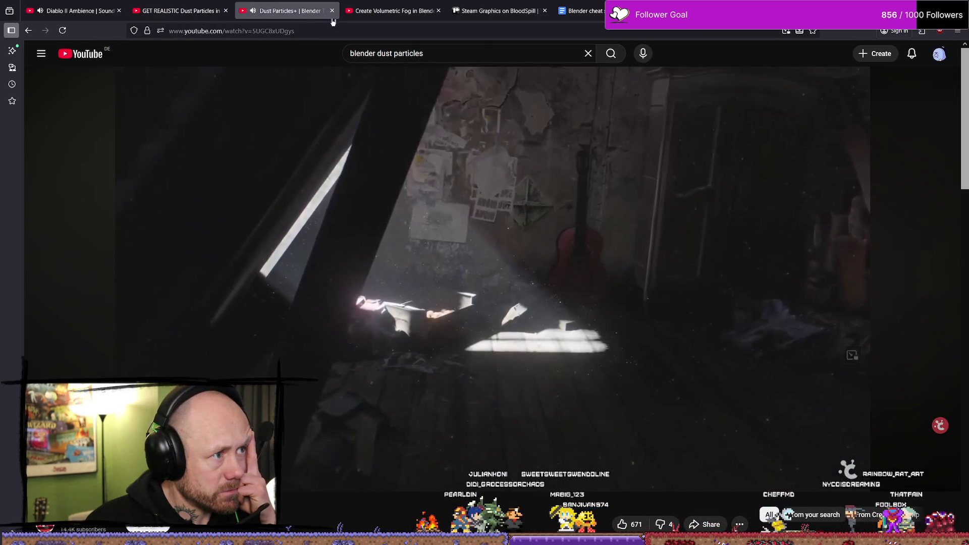
left_click(391, 186)
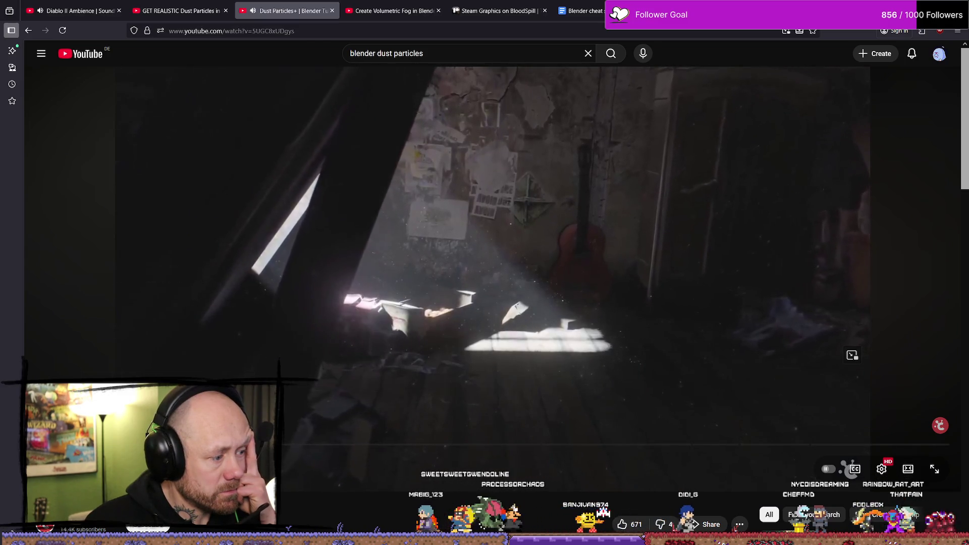
left_click(195, 335)
left_click(198, 336)
Step: Scrub the Dust Particles+ tutorial to 0:53, where particle amount, size and material are set
left_click_drag(121, 445, 122, 444)
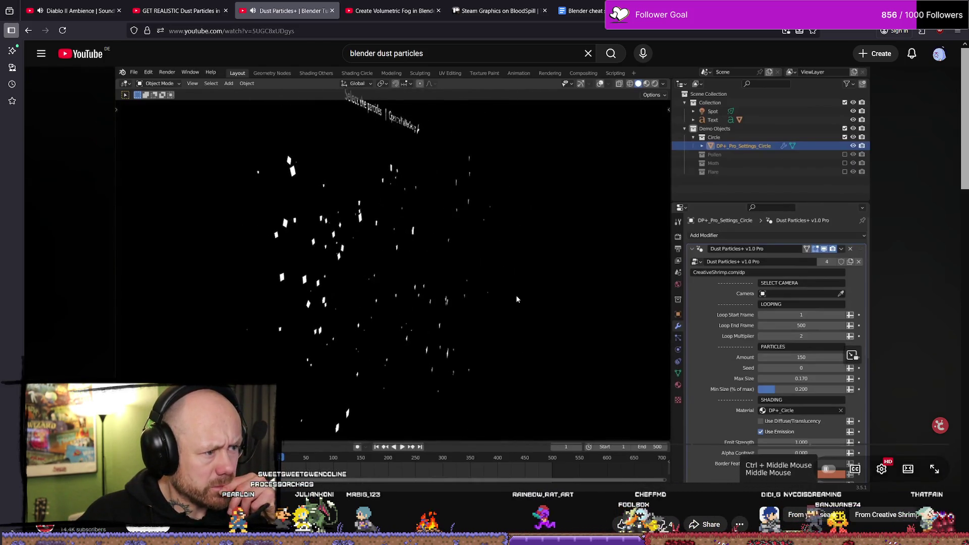
left_click_drag(122, 444, 122, 444)
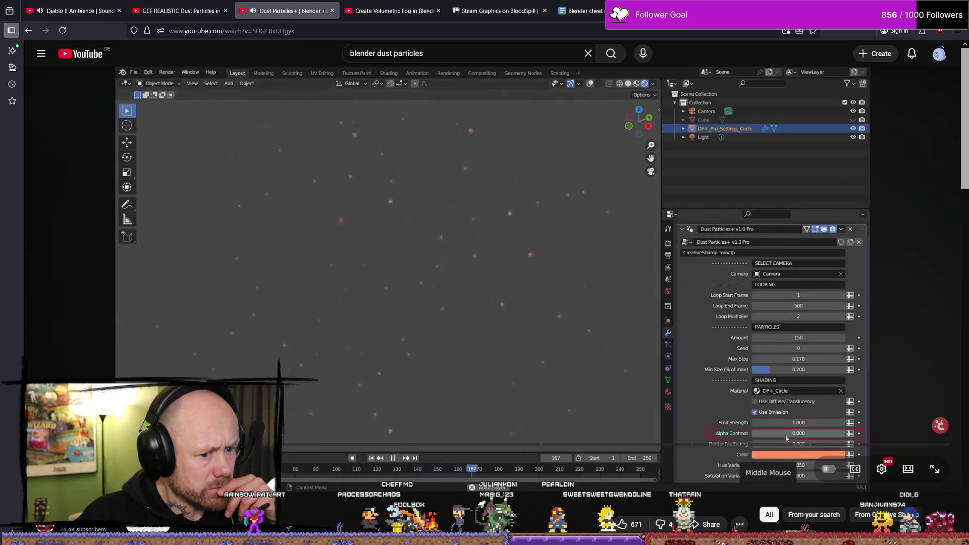
left_click_drag(152, 452, 354, 444)
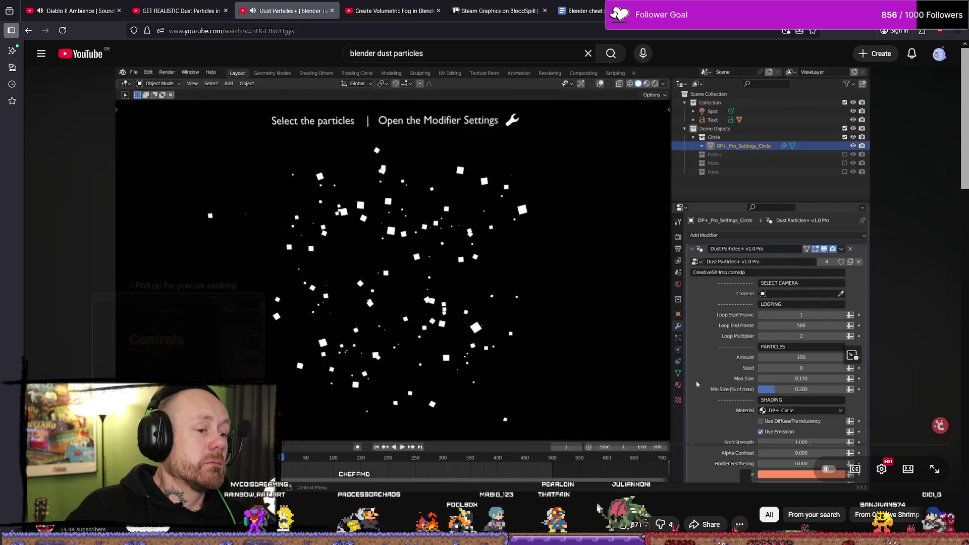
mouse_move(184, 444)
left_mouse_down()
mouse_move(258, 445)
mouse_move(227, 444)
left_mouse_up()
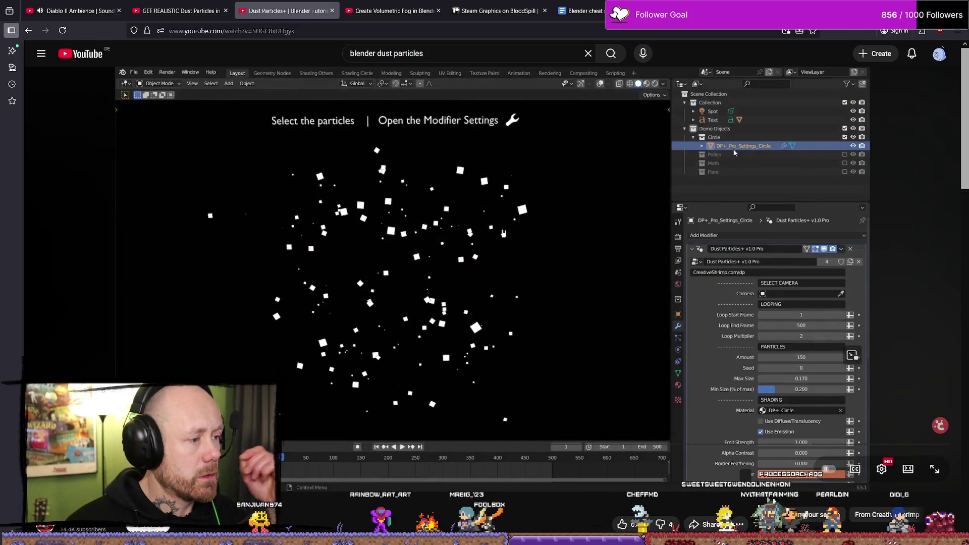
left_click(503, 233)
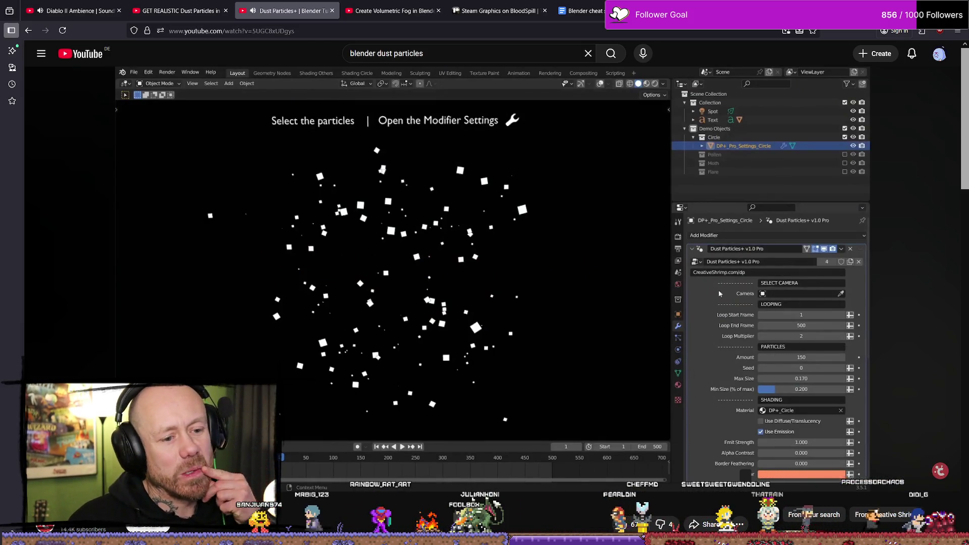
left_click_drag(121, 457, 122, 457)
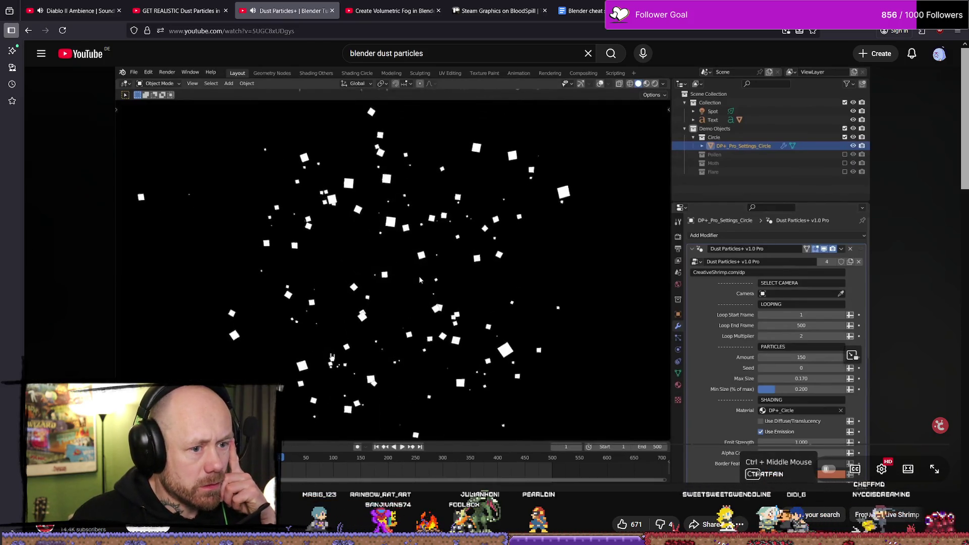
mouse_move(203, 456)
left_mouse_down()
mouse_move(136, 446)
mouse_move(770, 445)
mouse_move(167, 446)
left_mouse_up()
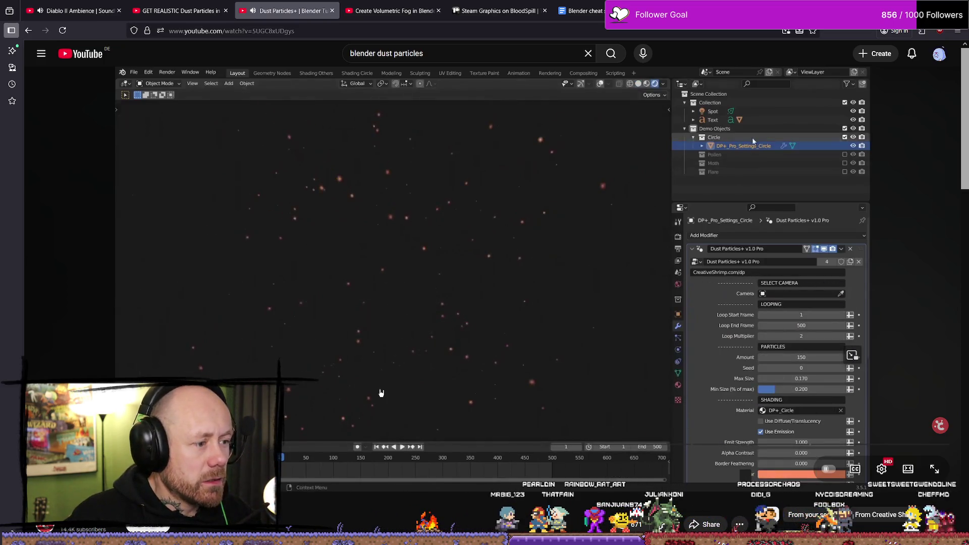
Step: Open the Dust Particles+ store link from the video description and choose the free Lite edition
scroll(381, 393, "down", 4)
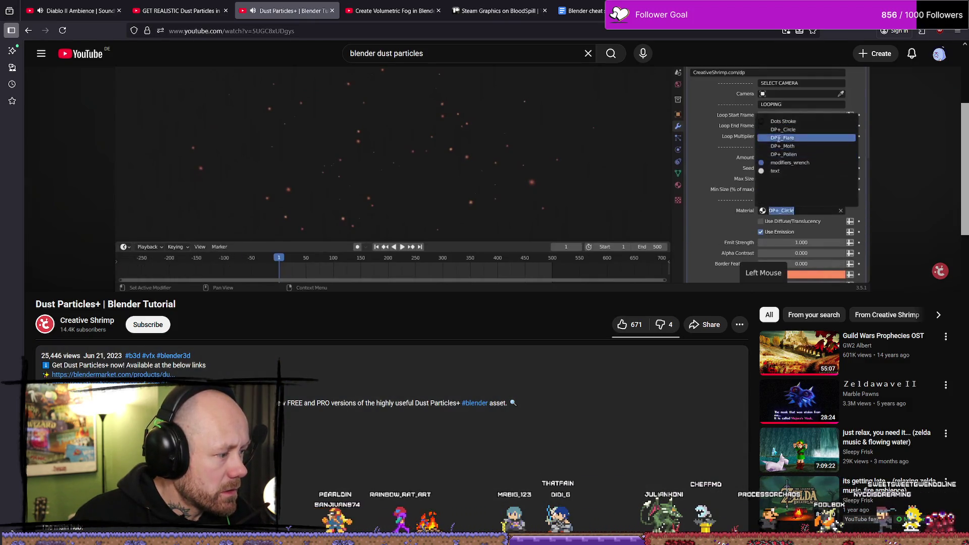
left_click(362, 430)
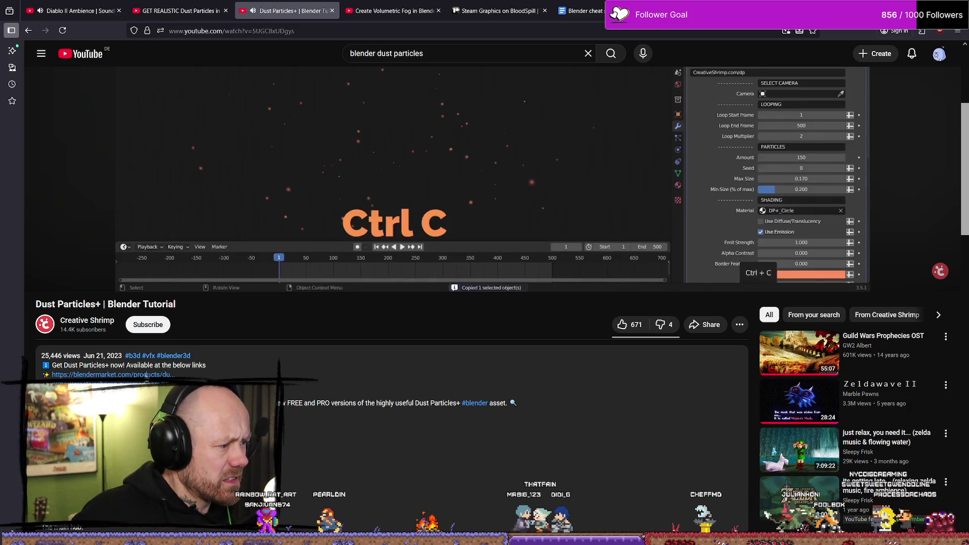
left_click(399, 384)
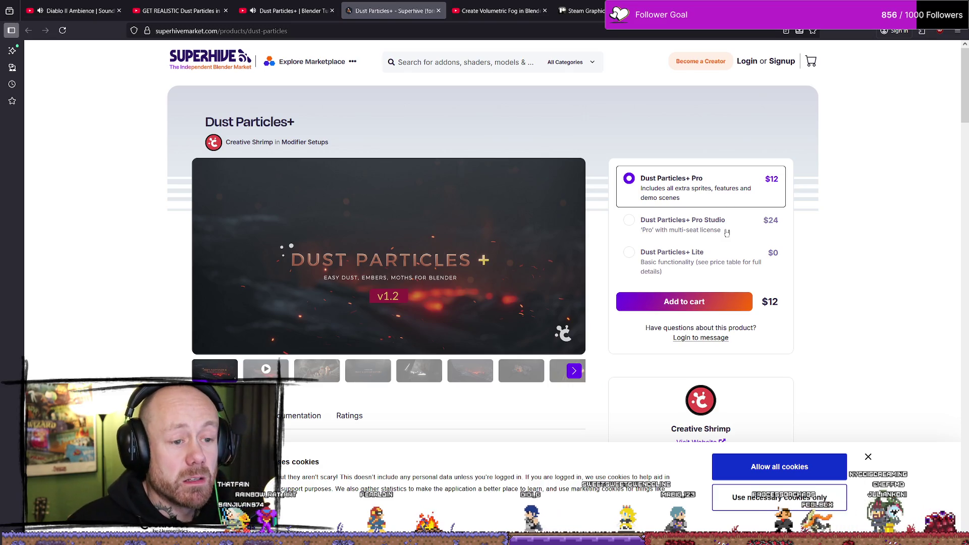
left_click(685, 256)
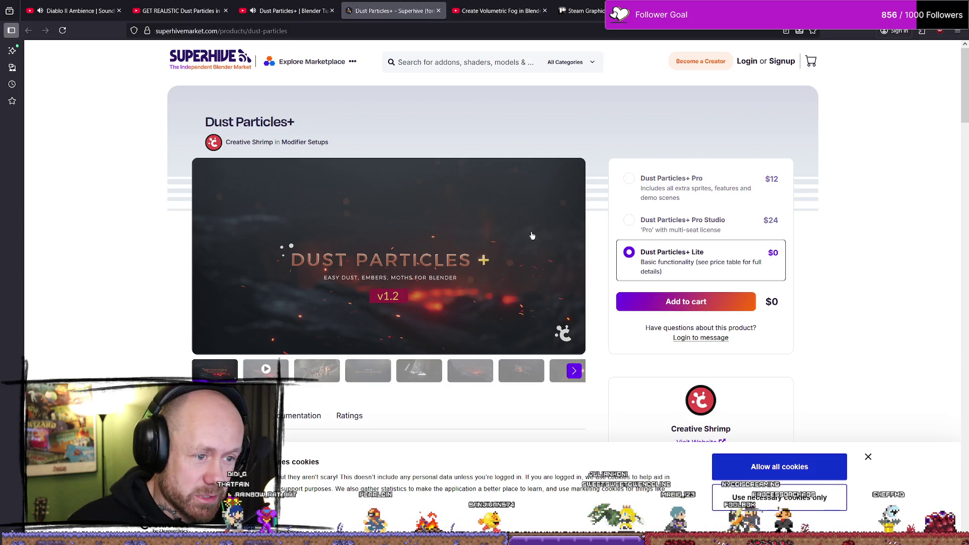
Step: Go back to the YouTube 'blender dust particles' search results
left_click(299, 10)
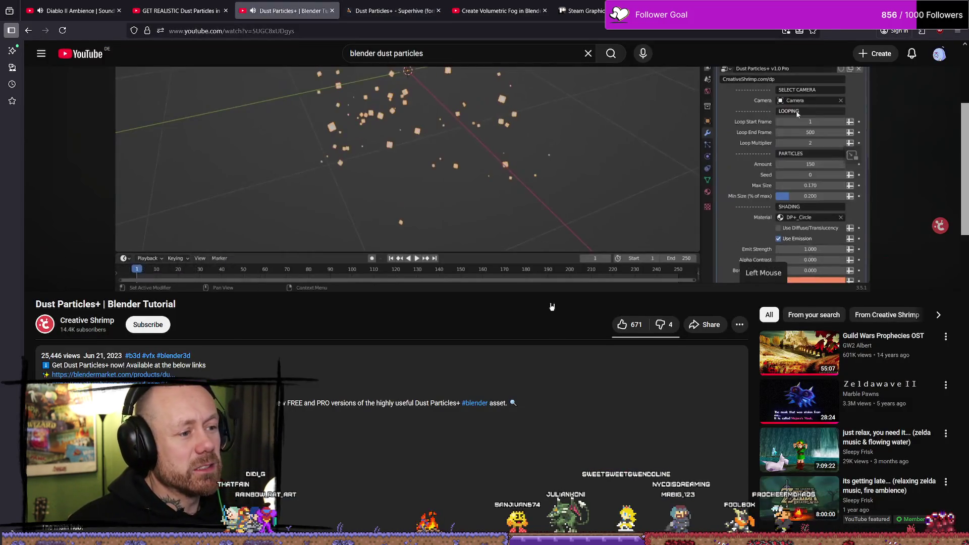
key("alt+Left")
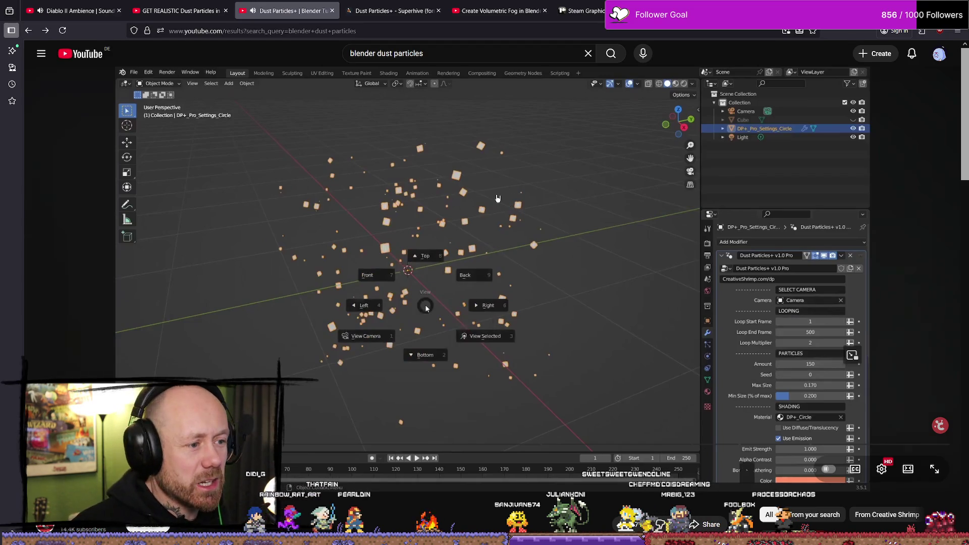
scroll(411, 288, "down", 12)
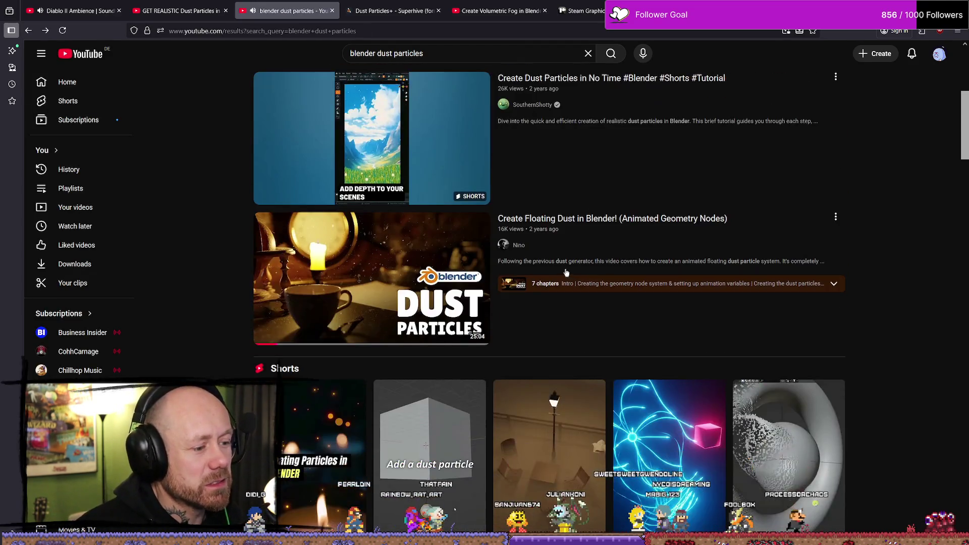
Step: Preview the 'How to Add Dust to Any Model' video, then return to the search results
scroll(475, 308, "down", 15)
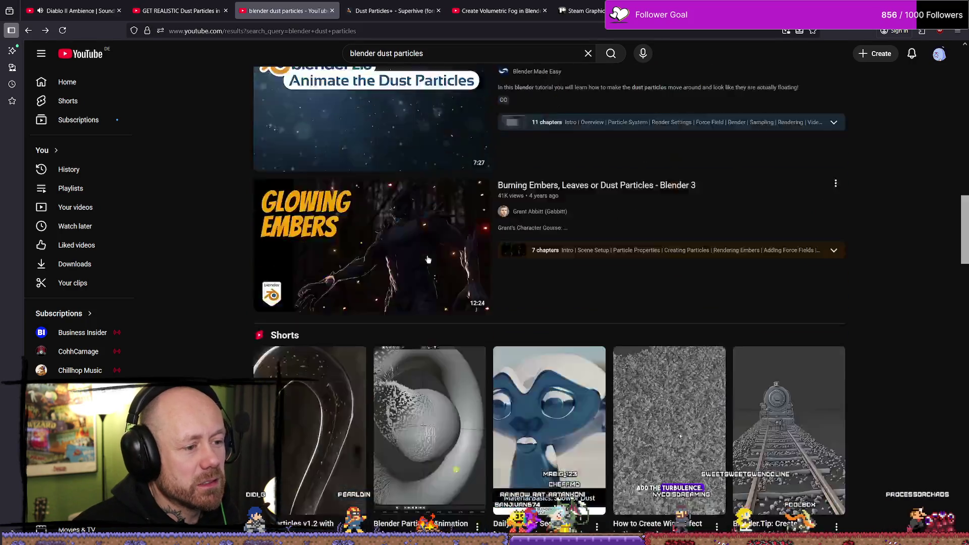
scroll(430, 306, "down", 15)
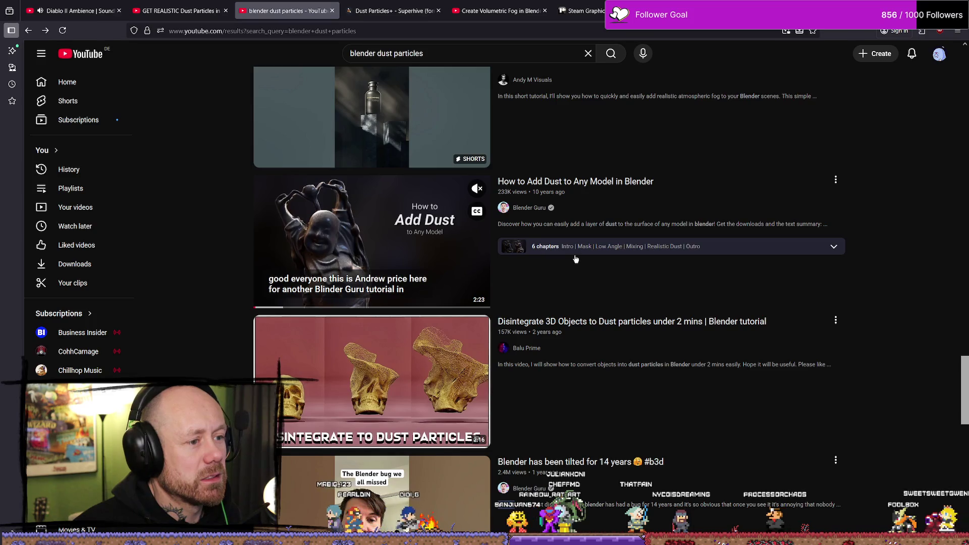
left_click(610, 183)
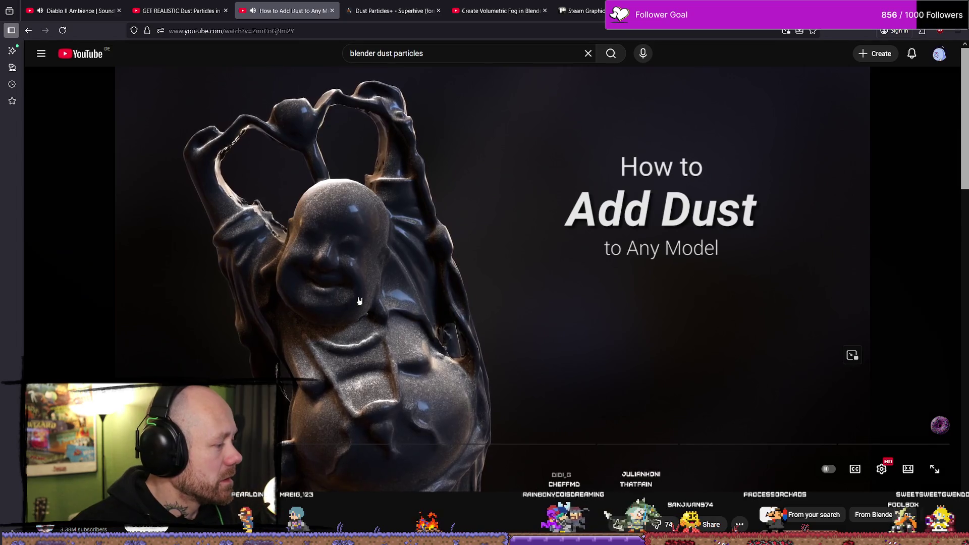
left_click_drag(161, 444, 814, 447)
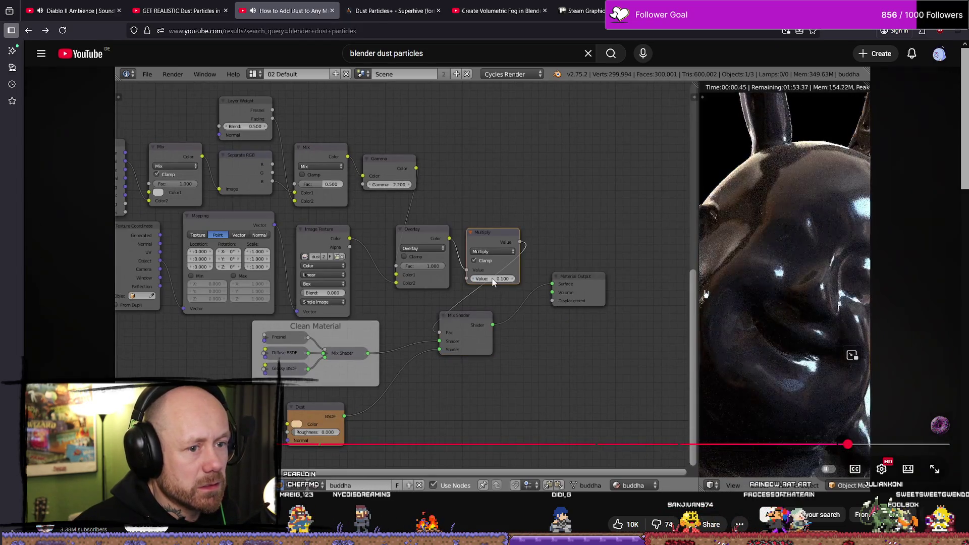
key("alt+Left")
Step: Open the Blender Secrets Dust Particles+ tutorial and pause it at 0:48
scroll(649, 340, "down", 7)
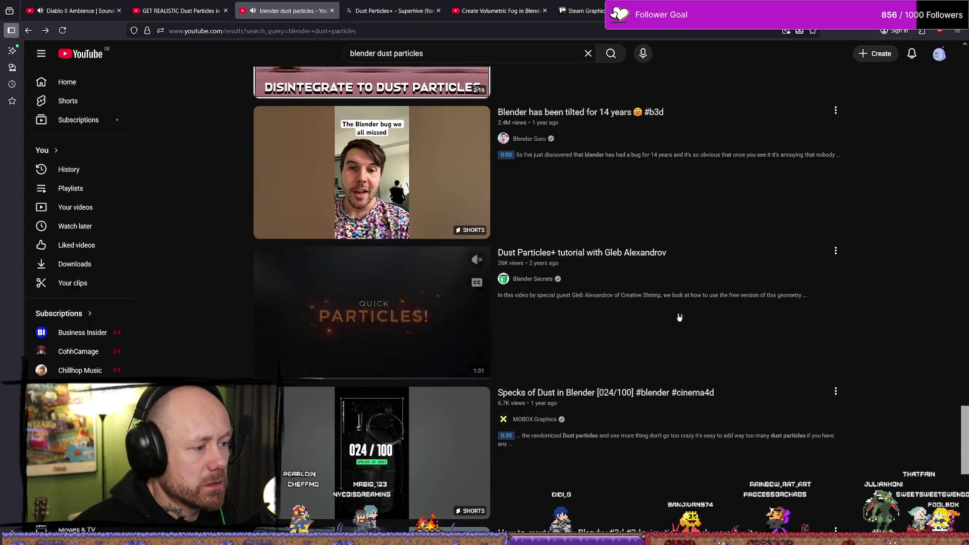
scroll(677, 318, "down", 1)
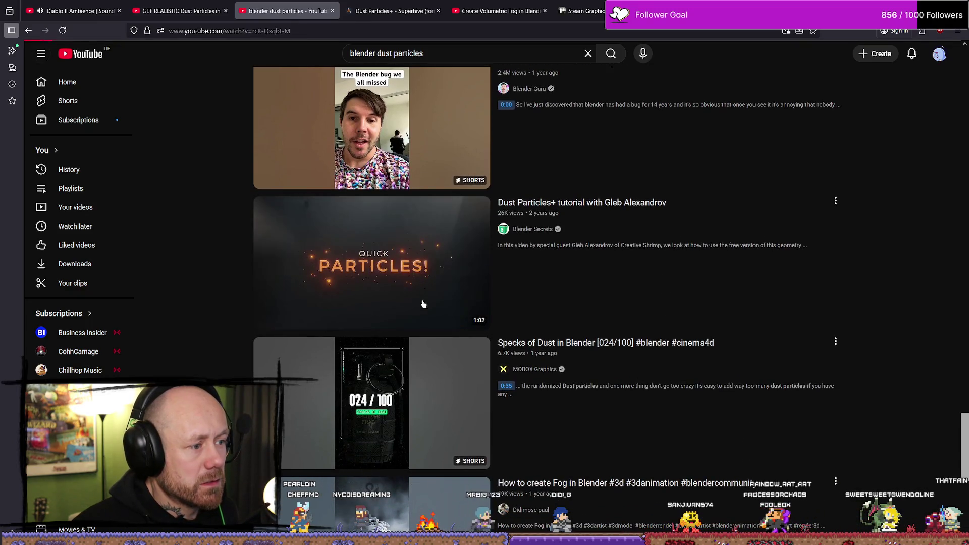
left_click(394, 292)
left_click(463, 444)
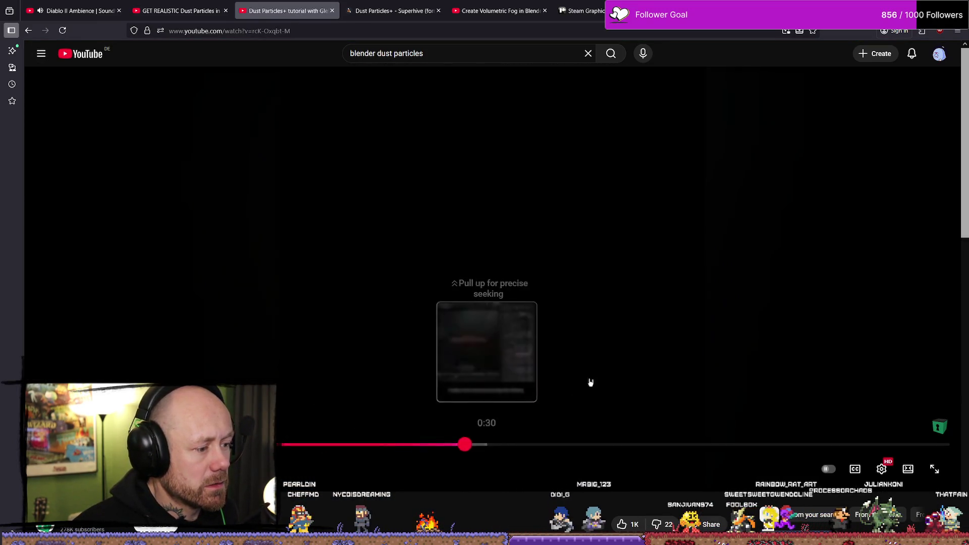
left_click(549, 444)
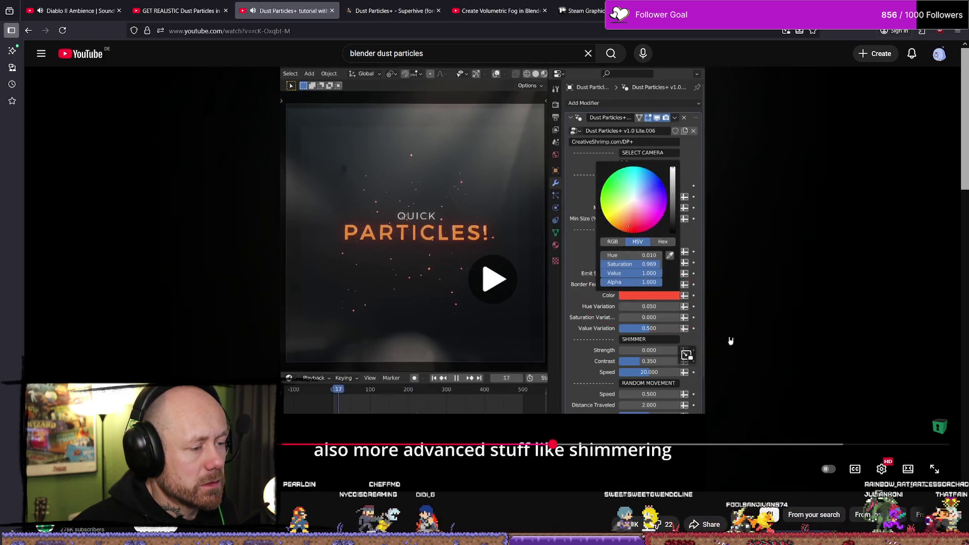
left_click(724, 444)
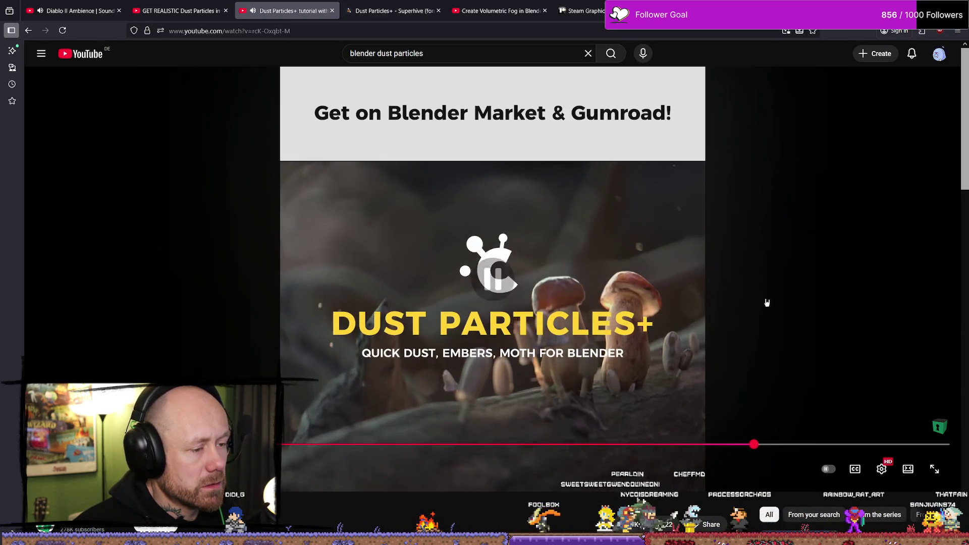
left_click(530, 335)
Step: Expand the tutorial description and open its free Dust Particles+ Gumroad link in a new tab
scroll(530, 335, "down", 5)
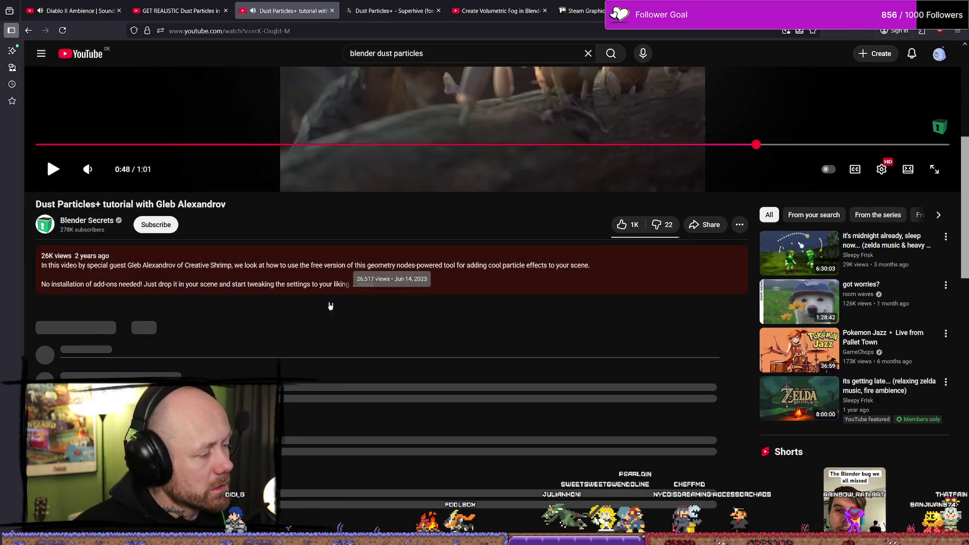
left_click(348, 285)
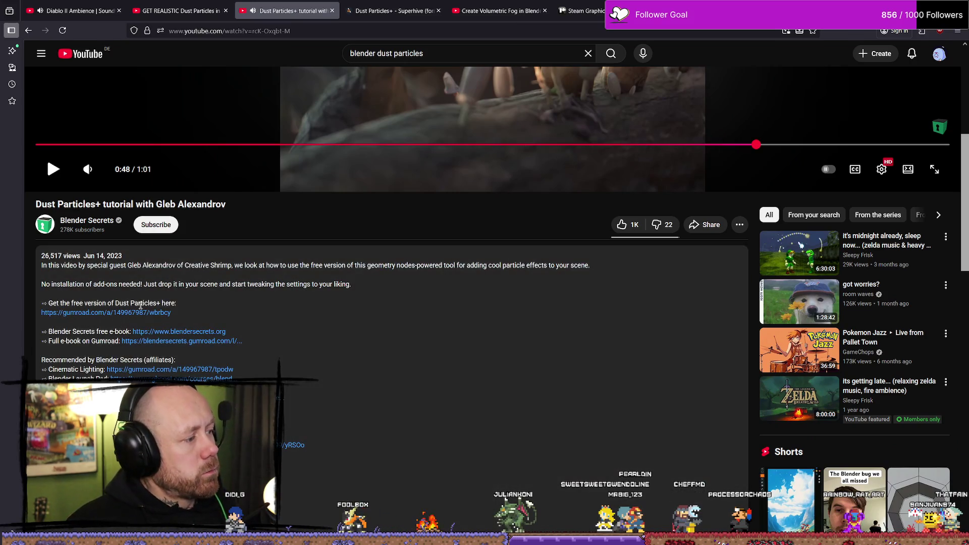
left_click(122, 314)
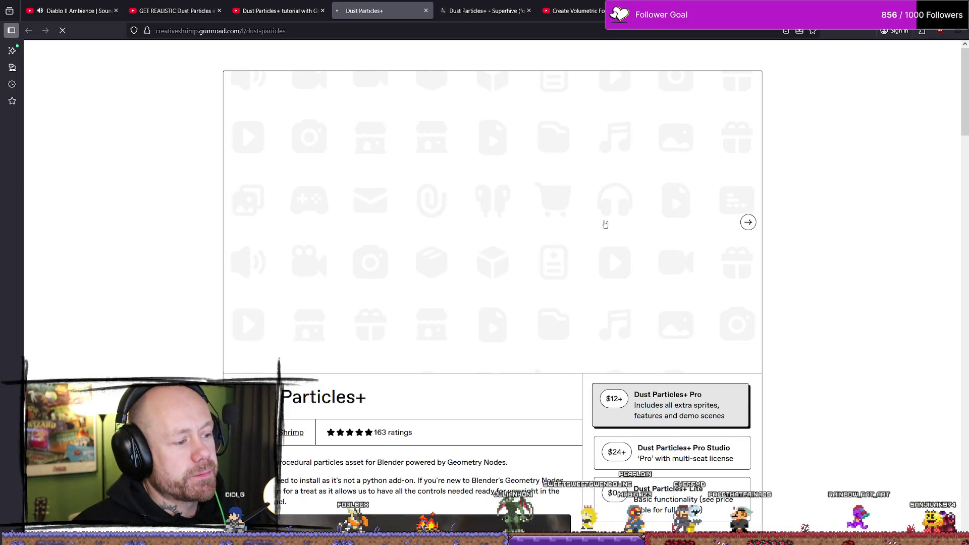
Step: Browse the Dust Particles+ Gumroad page and watch part of its teaser video
scroll(556, 293, "down", 3)
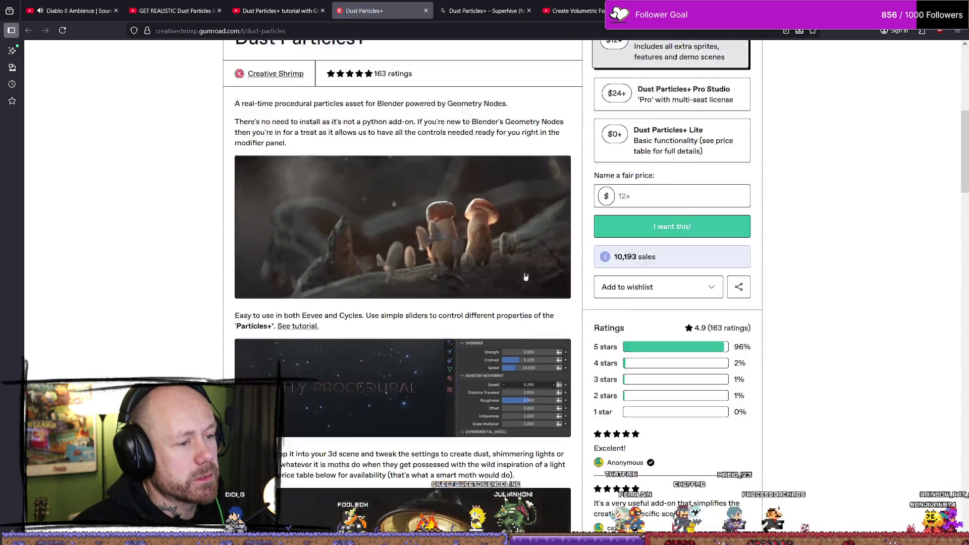
scroll(671, 249, "down", 2)
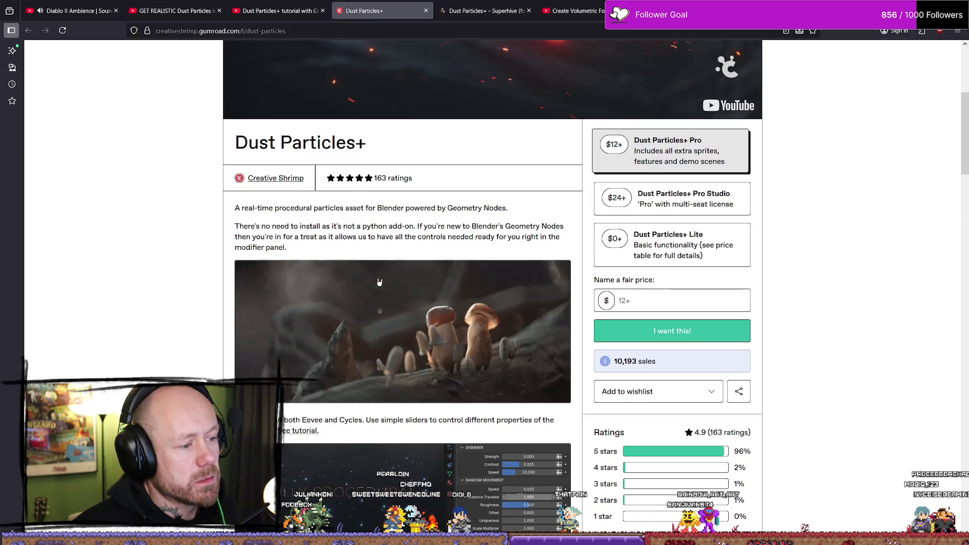
scroll(384, 253, "down", 10)
scroll(387, 244, "up", 4)
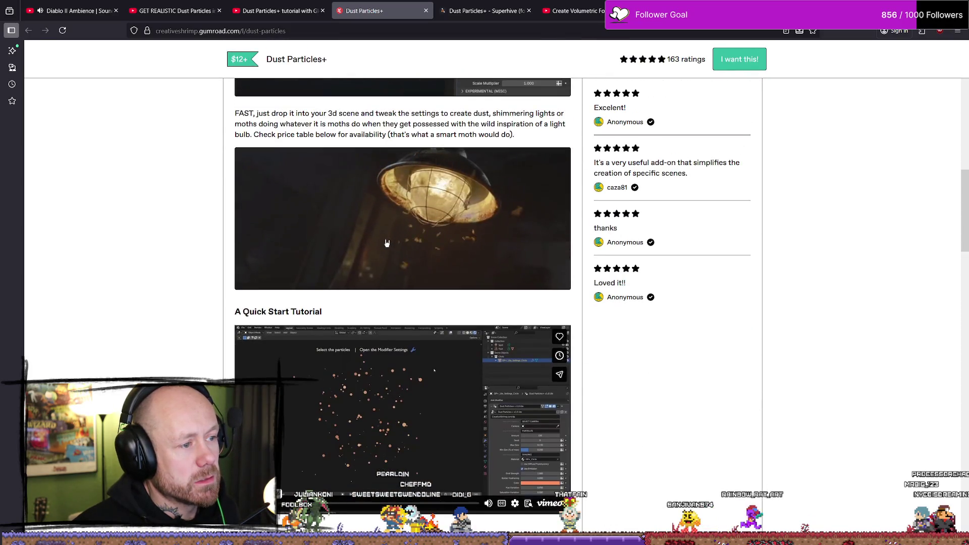
scroll(387, 244, "down", 5)
scroll(387, 245, "down", 6)
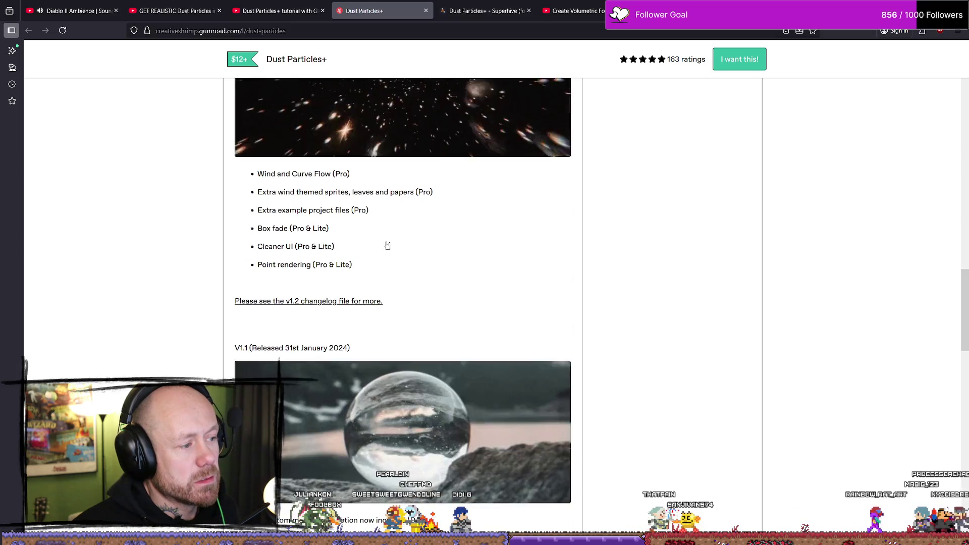
scroll(387, 246, "down", 8)
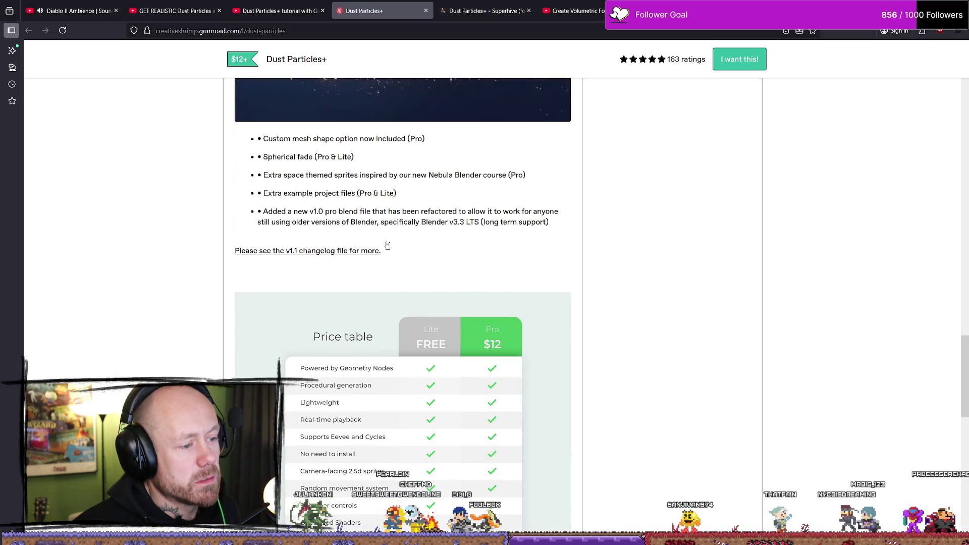
scroll(510, 264, "down", 5)
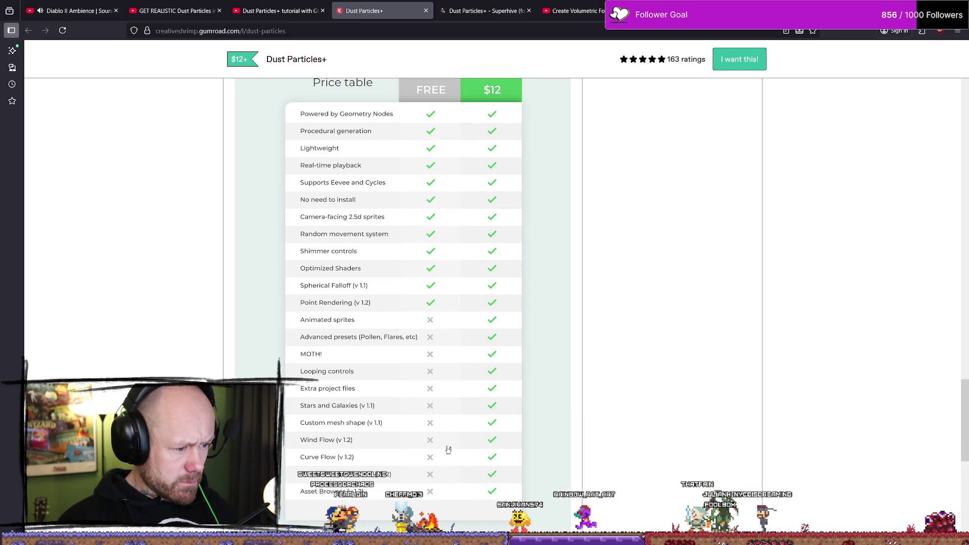
scroll(432, 381, "up", 20)
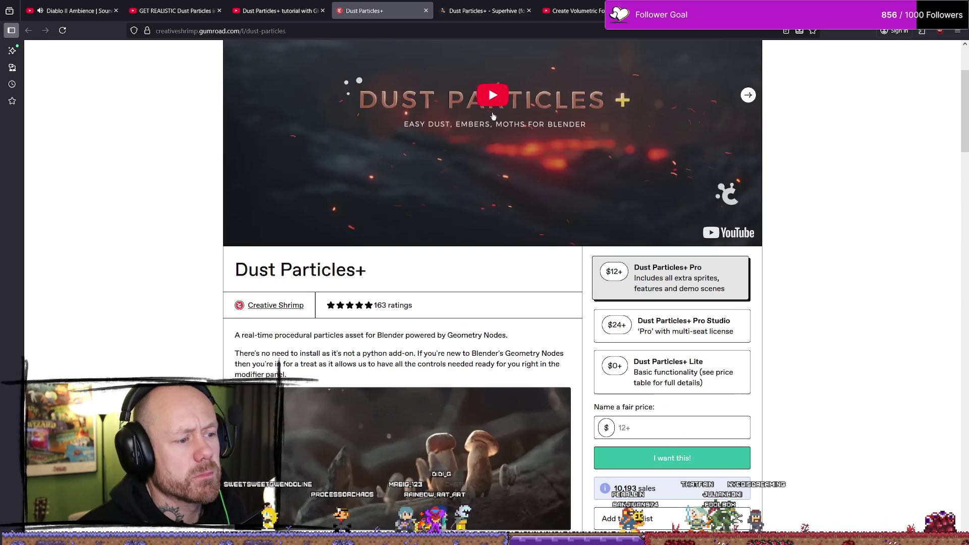
left_click(536, 222)
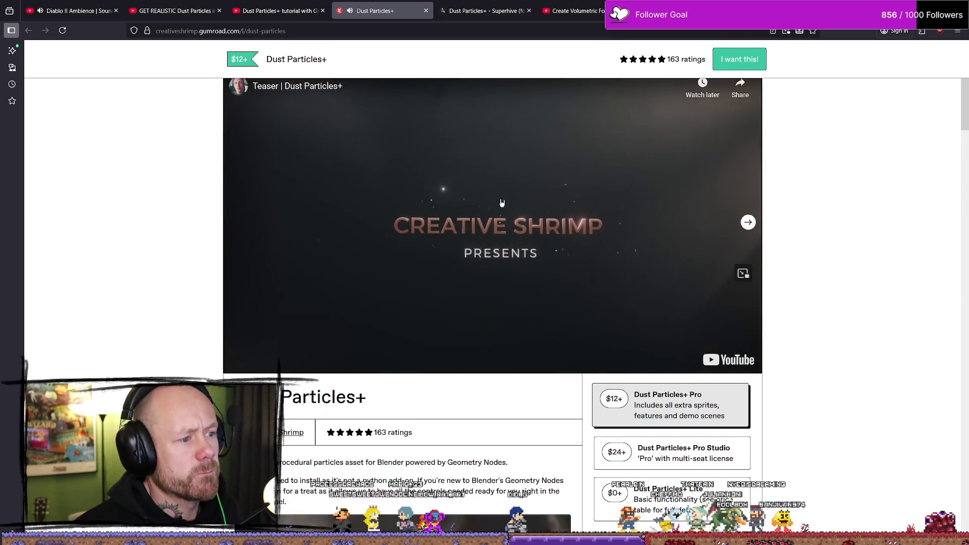
left_click(509, 244)
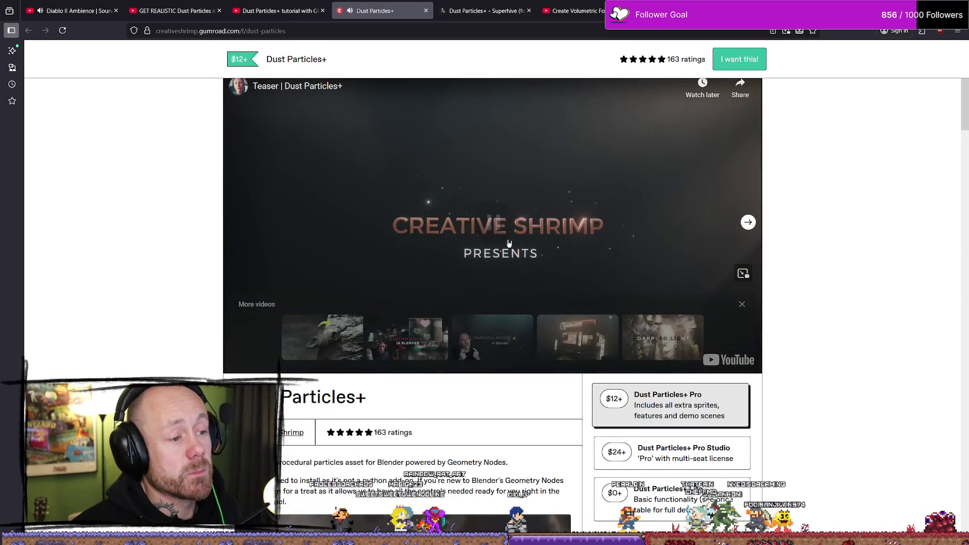
left_click(508, 244)
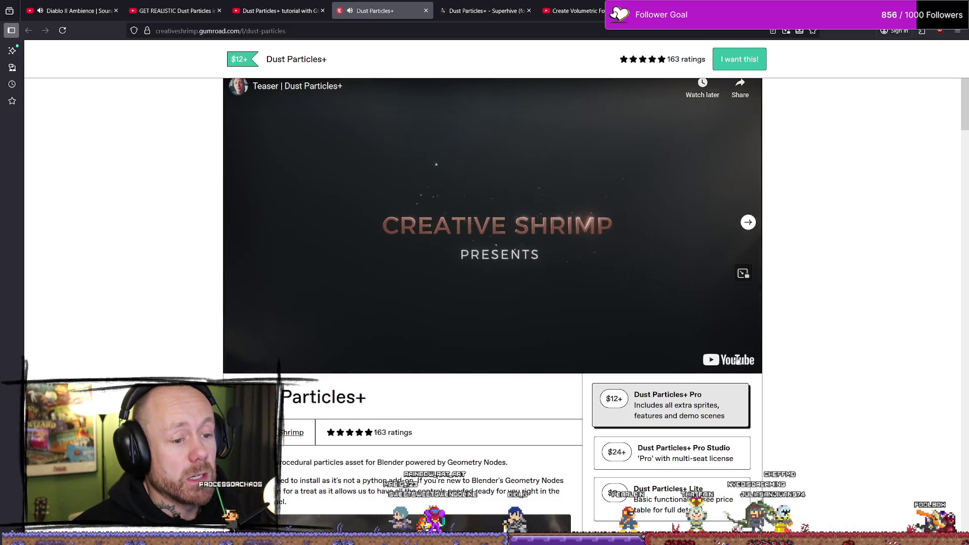
left_click(636, 335)
Step: Select the Dust Particles+ Lite $0+ option, name a fair price of 0, and choose I want this!
scroll(413, 359, "down", 5)
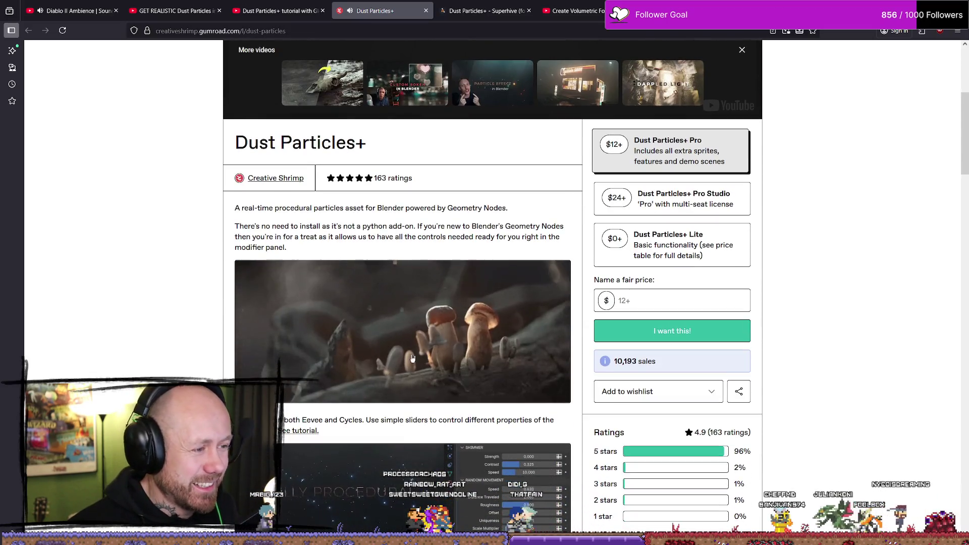
scroll(595, 336, "down", 3)
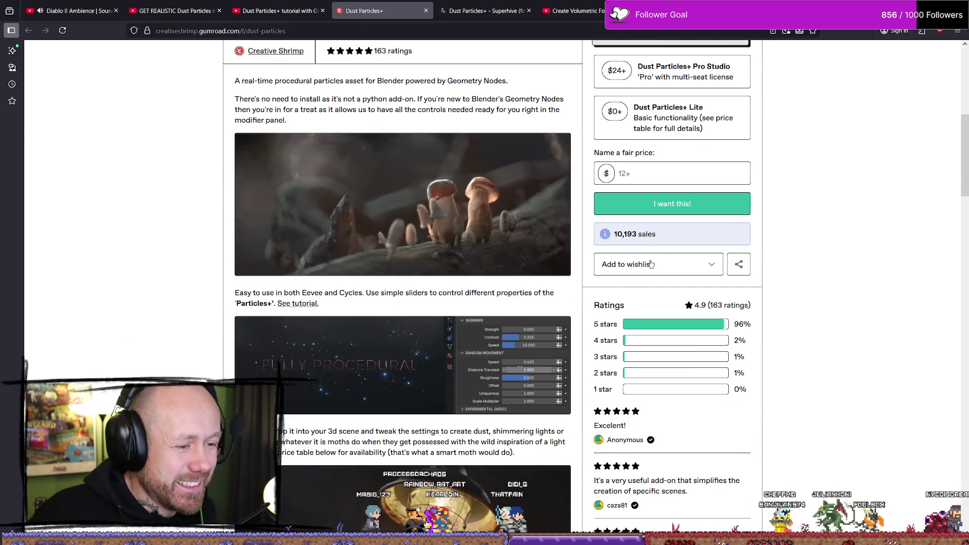
scroll(685, 229, "up", 3)
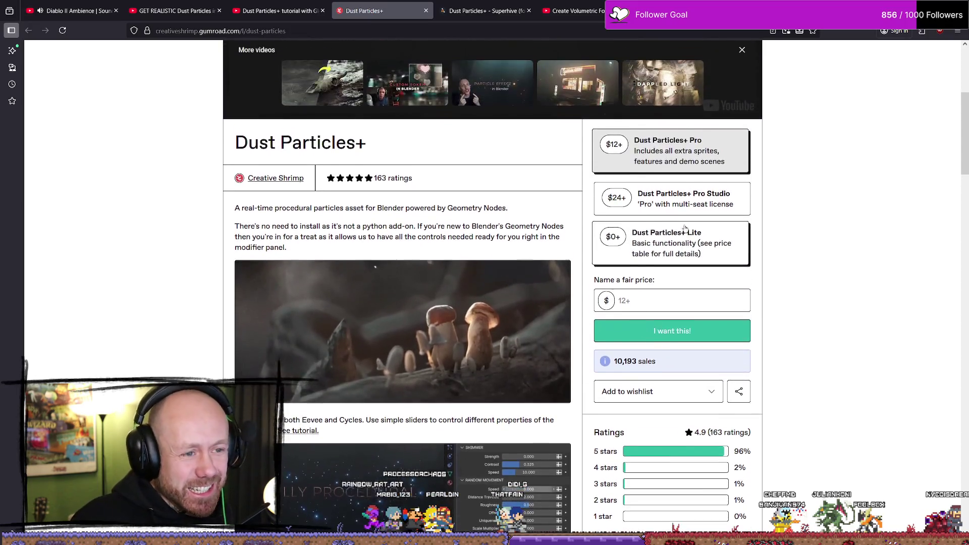
scroll(685, 228, "up", 3)
scroll(687, 232, "down", 3)
left_click(692, 246)
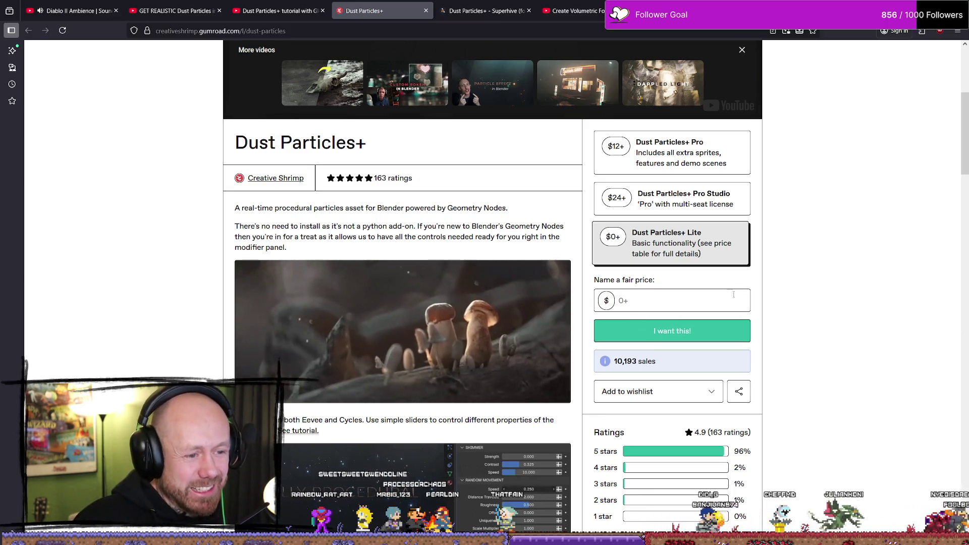
left_click(676, 331)
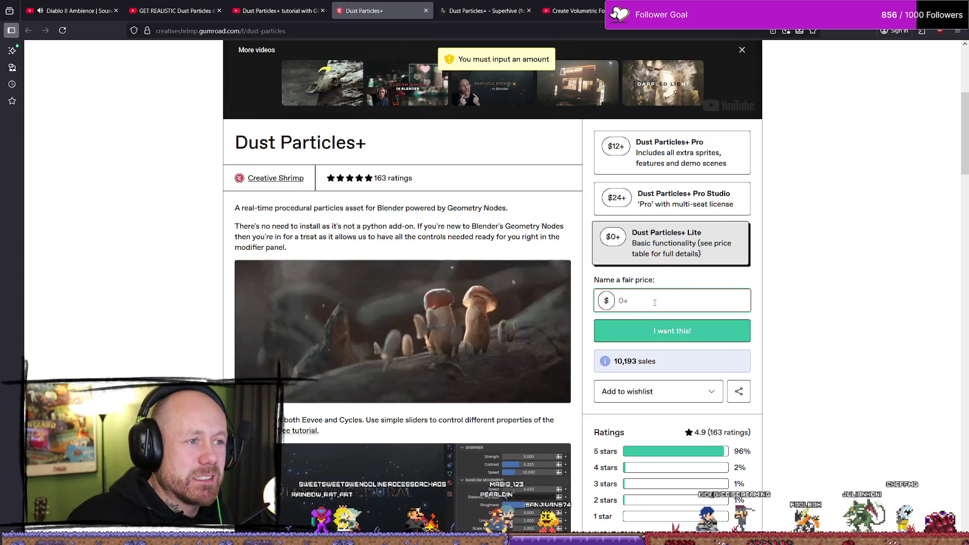
type("0")
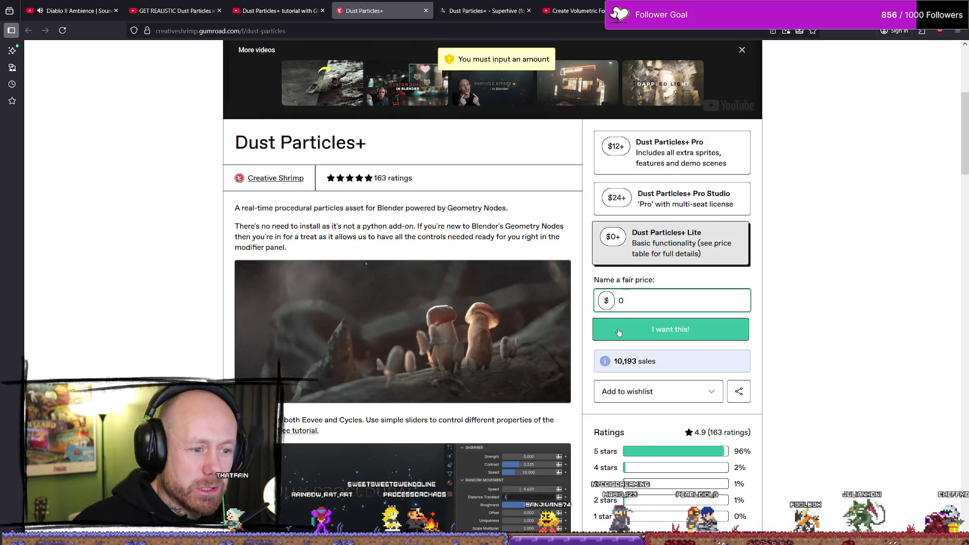
left_click(642, 335)
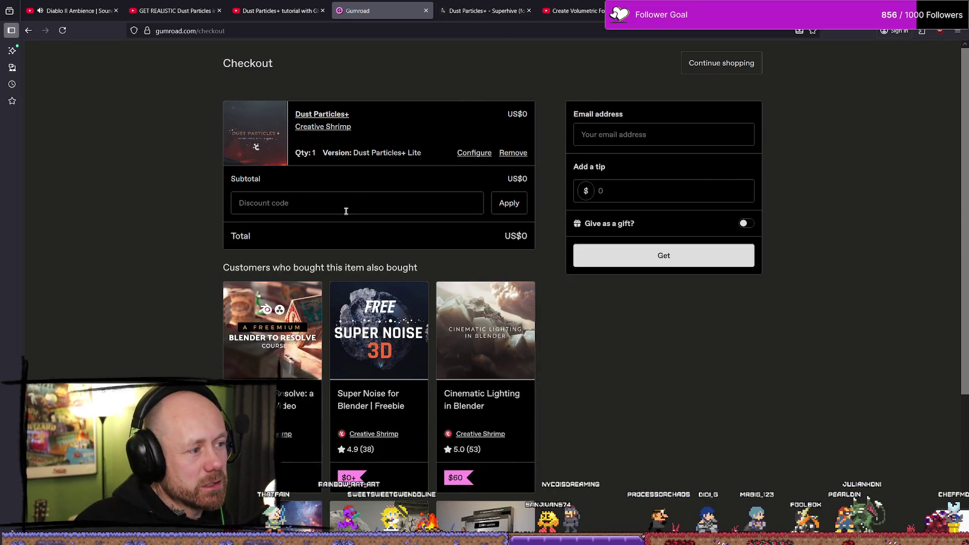
Step: Enter a 0 tip, submit the free Dust Particles+ Lite order, and return to Blender
left_click(658, 192)
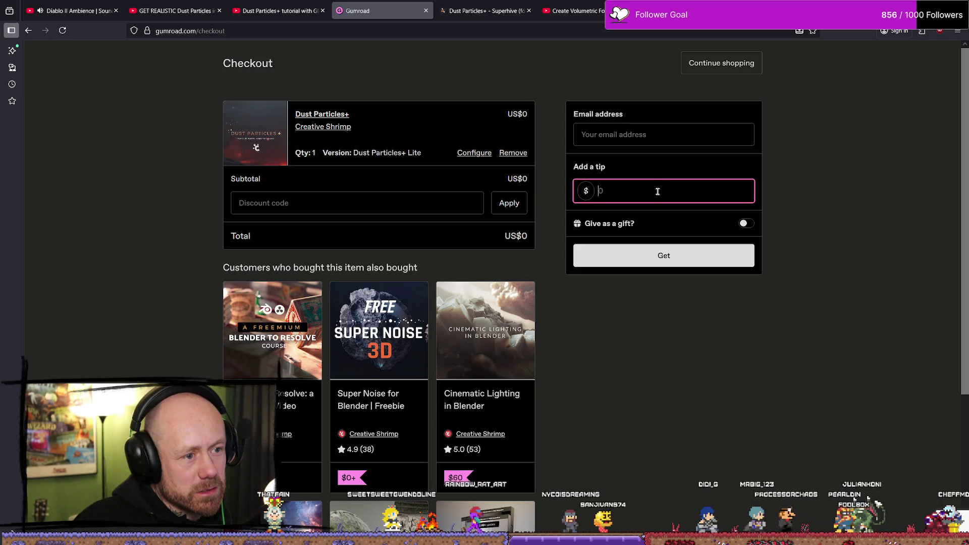
type("0")
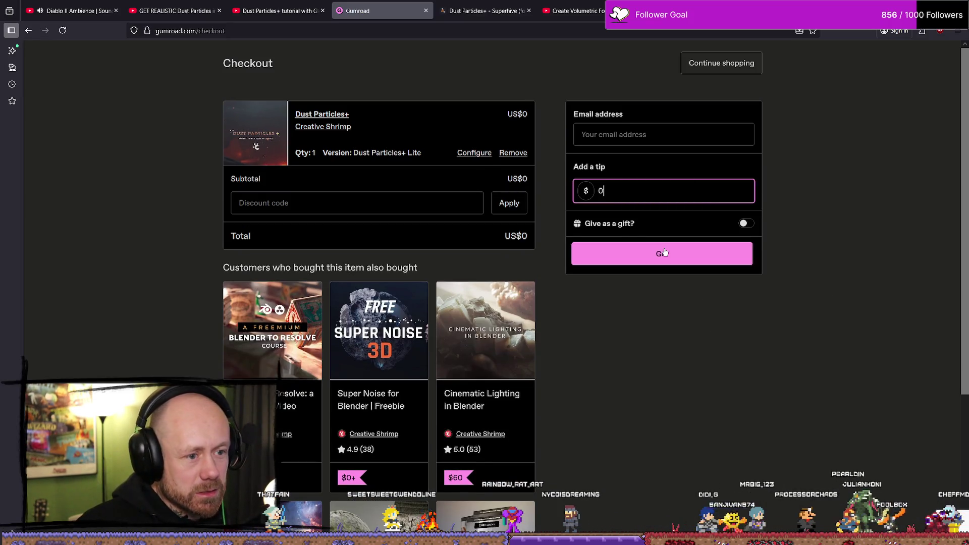
left_click(665, 252)
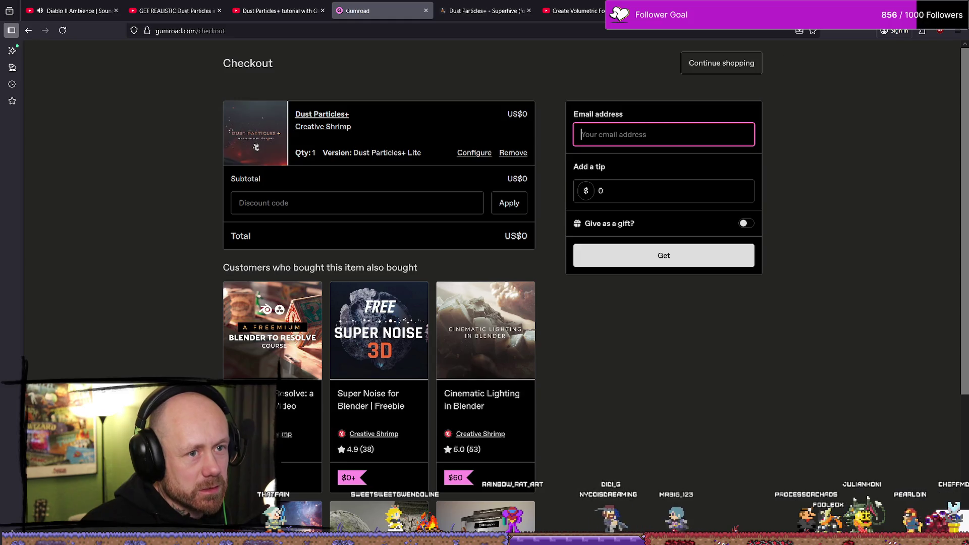
key("alt+Tab")
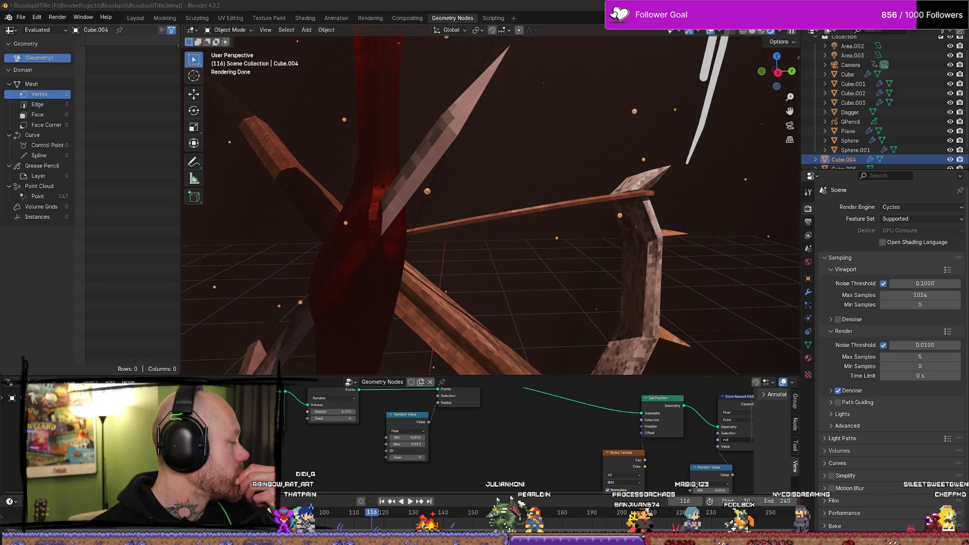
Step: In the Shading workspace, set Cube.004's Principled BSDF Alpha to 0.35
left_click(305, 18)
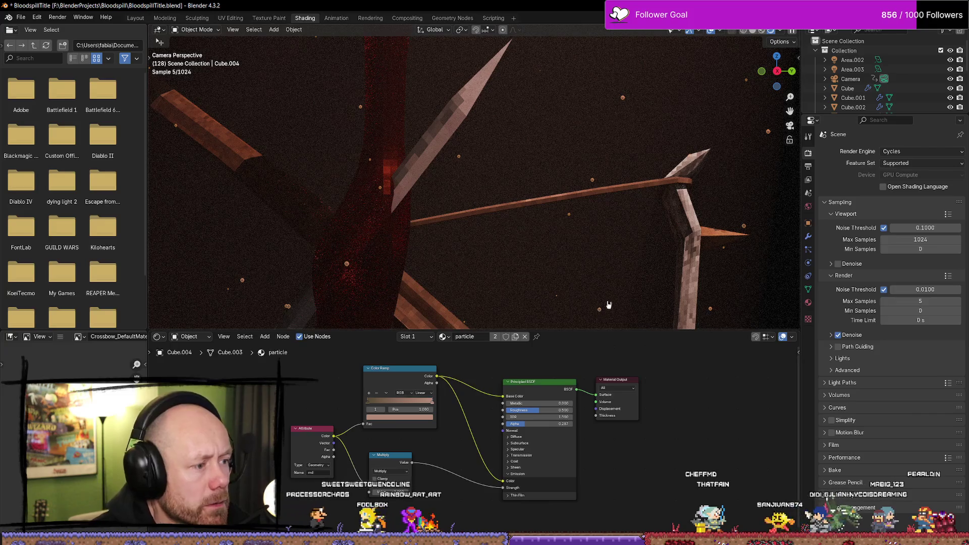
left_click(634, 271)
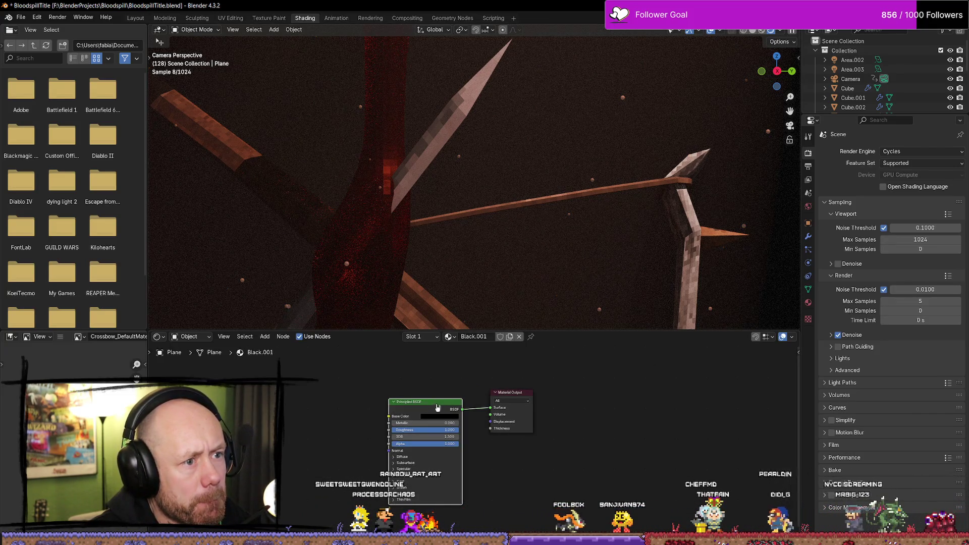
left_click(486, 171)
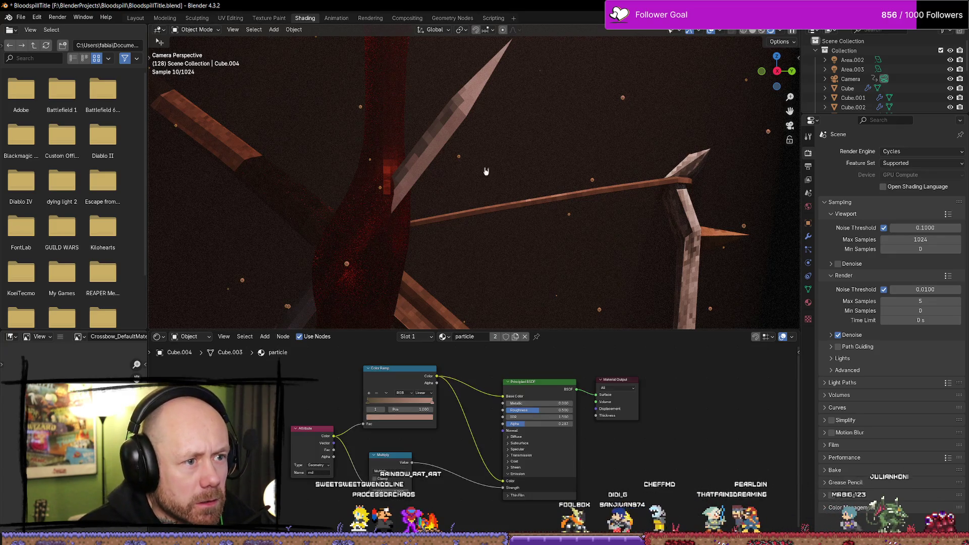
left_click(566, 425)
type("1")
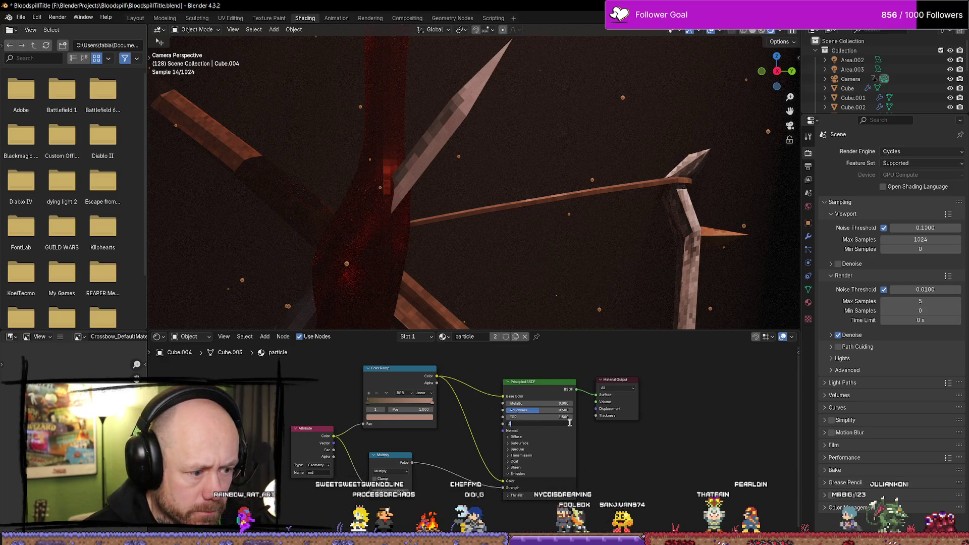
type("35")
key("Return")
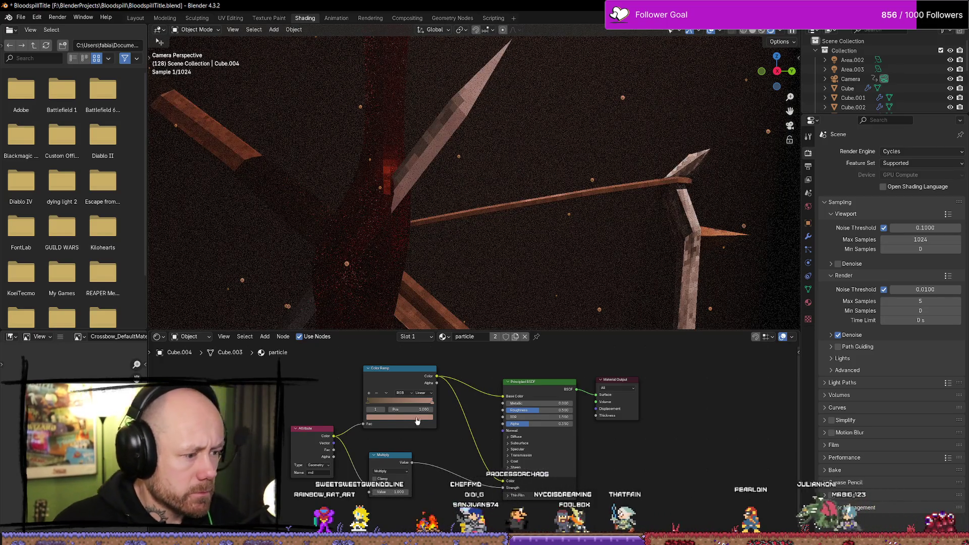
Step: Select the Plane, start animation playback, and render the current frame with F12
left_click(538, 270)
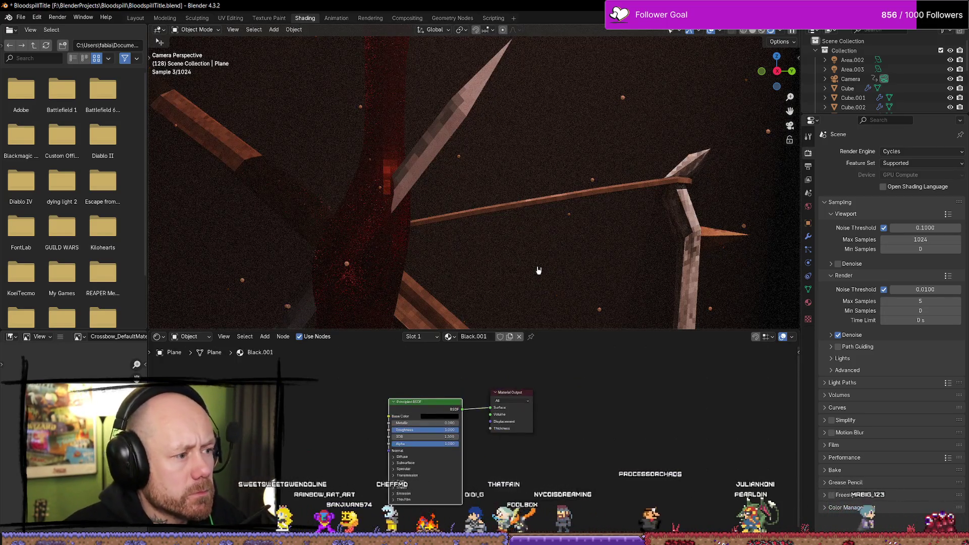
key("space")
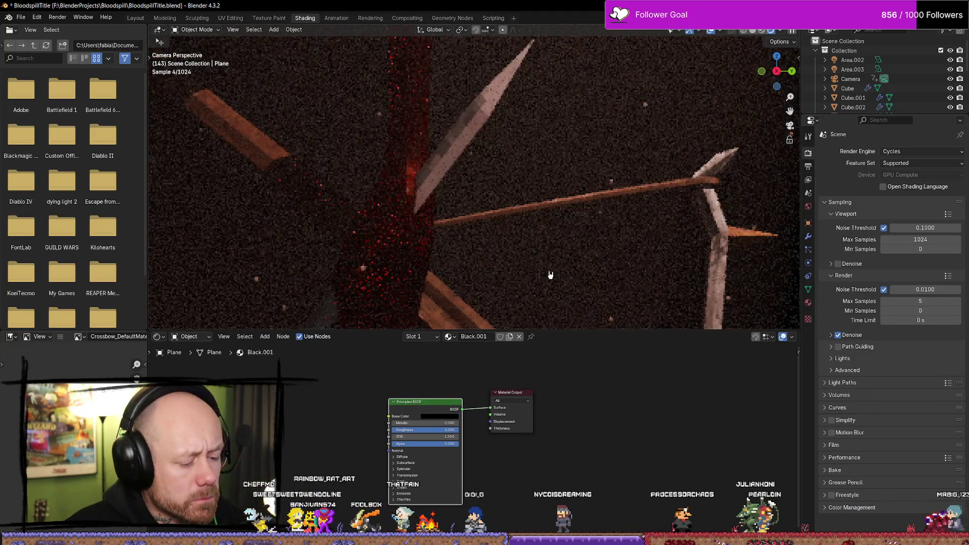
key("F12")
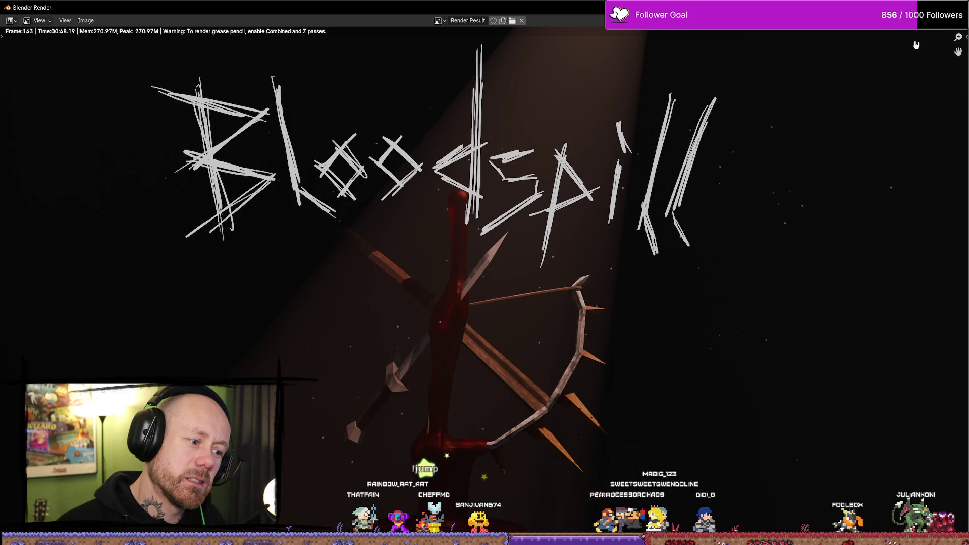
Step: Close the finished Cycles render of frame 143 once it completes
key("Escape")
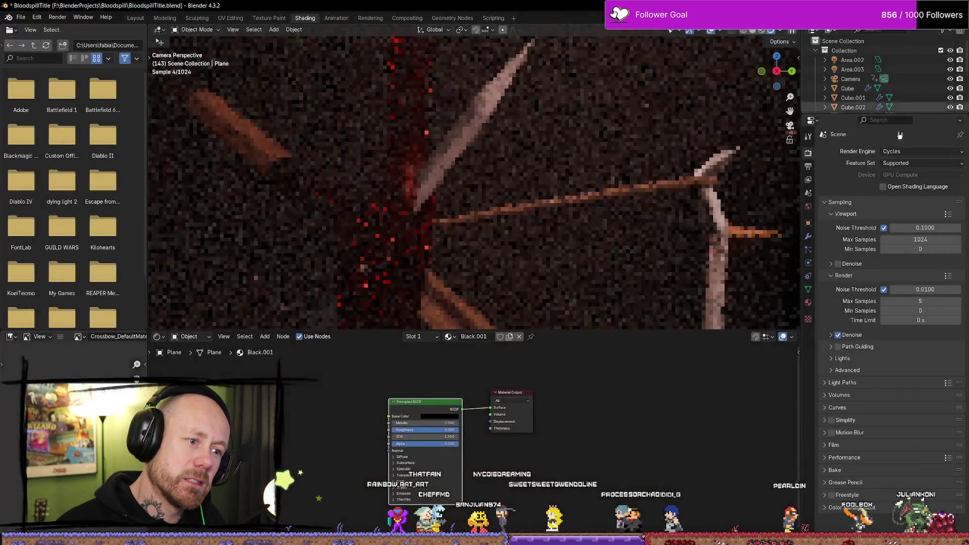
Step: Switch the render engine from Cycles to EEVEE while previewing the animation
mouse_move(537, 247)
middle_mouse_down()
mouse_move(530, 227)
mouse_move(539, 231)
middle_mouse_up()
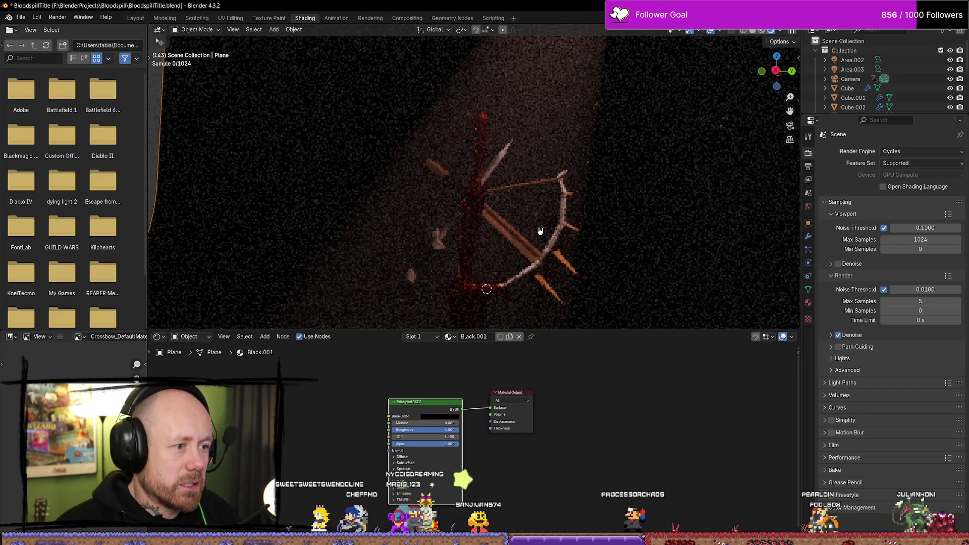
key("space")
left_click(904, 152)
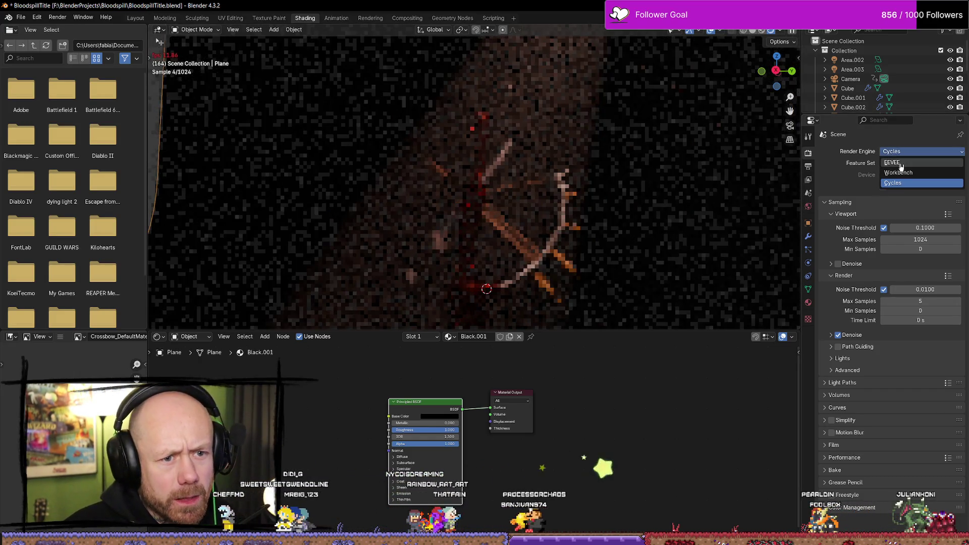
left_click(903, 159)
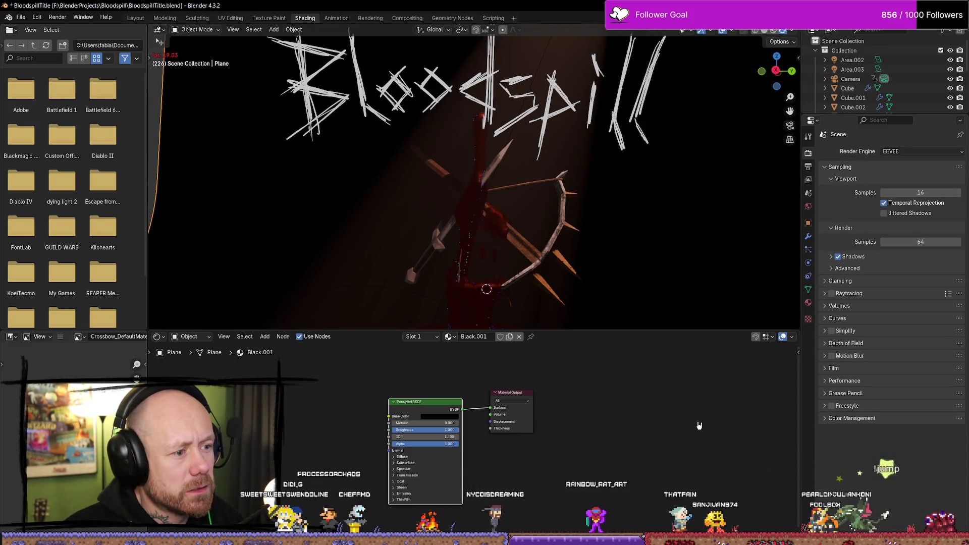
key("space")
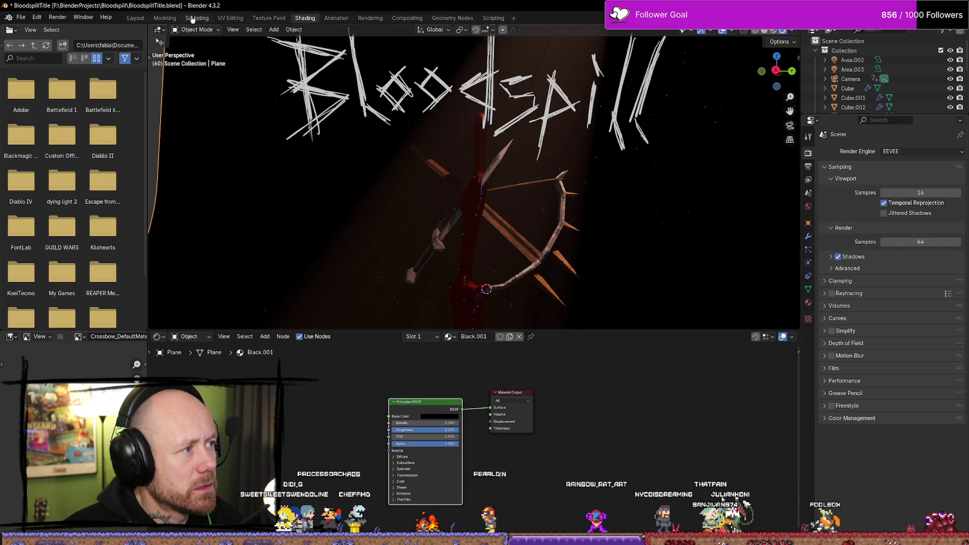
Step: In the Modeling workspace, play the animation from the camera view in Object Mode
left_click(192, 19)
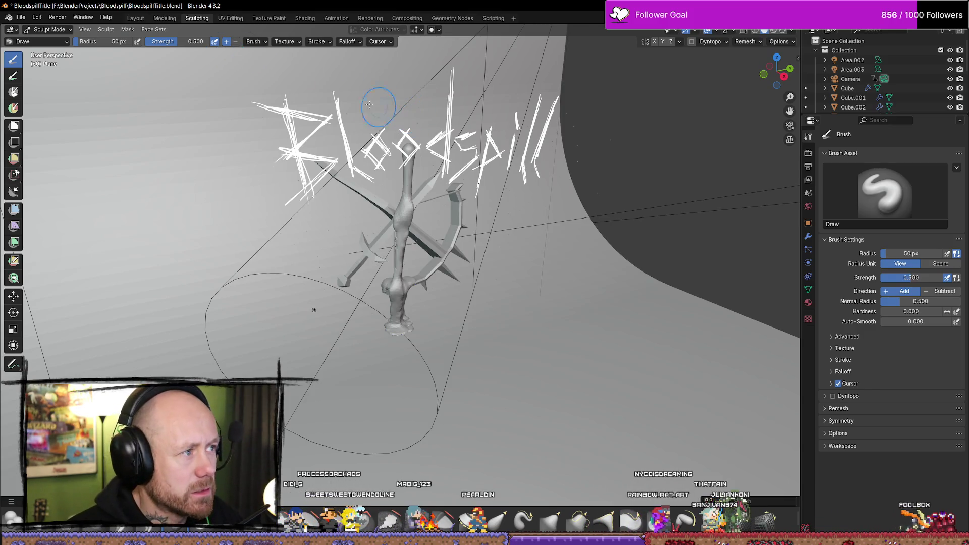
left_click(165, 19)
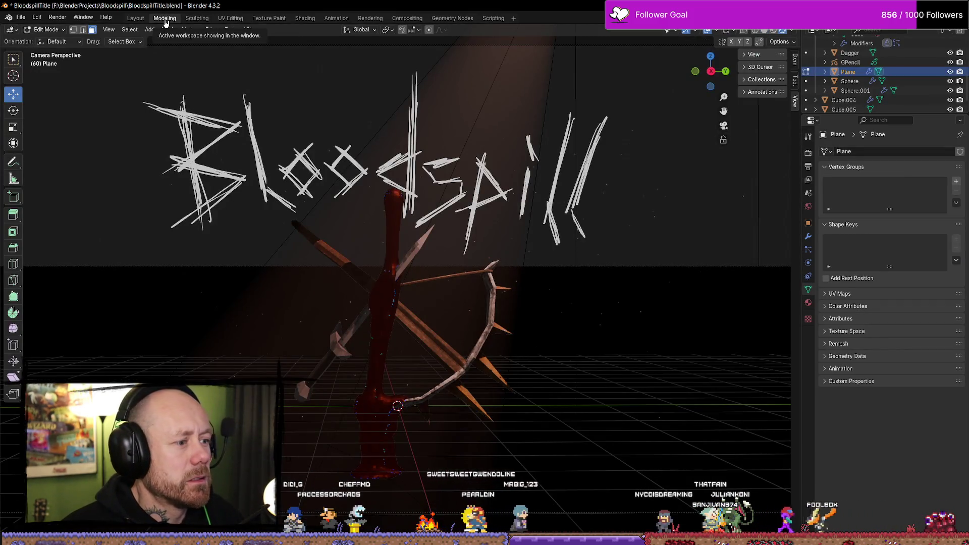
mouse_move(333, 81)
middle_mouse_down()
mouse_move(343, 91)
mouse_move(329, 76)
middle_mouse_up()
key("space")
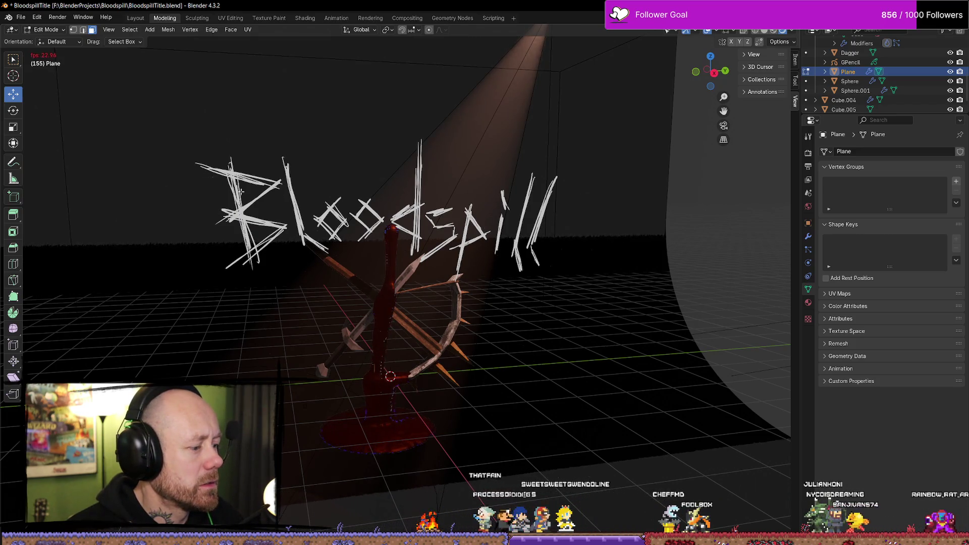
scroll(435, 294, "down", 8)
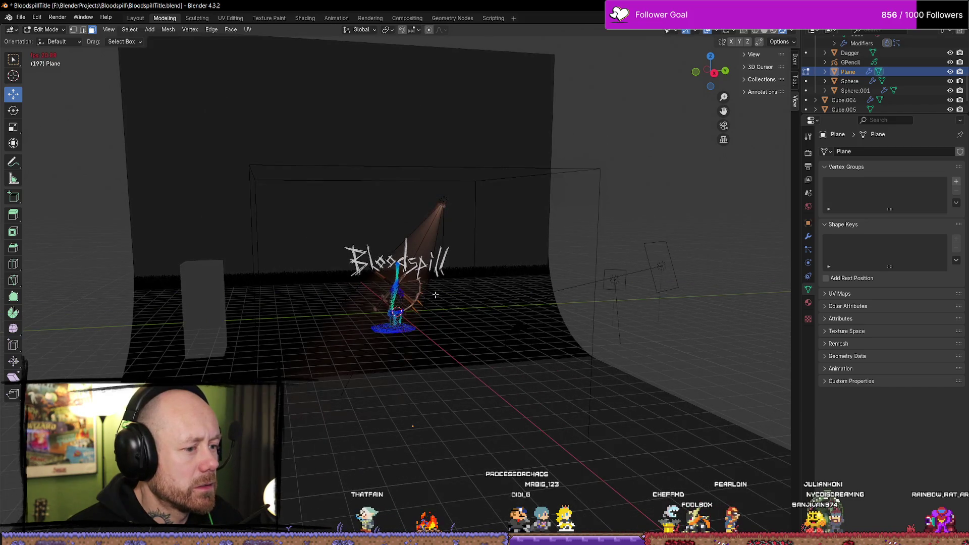
key("KP_0")
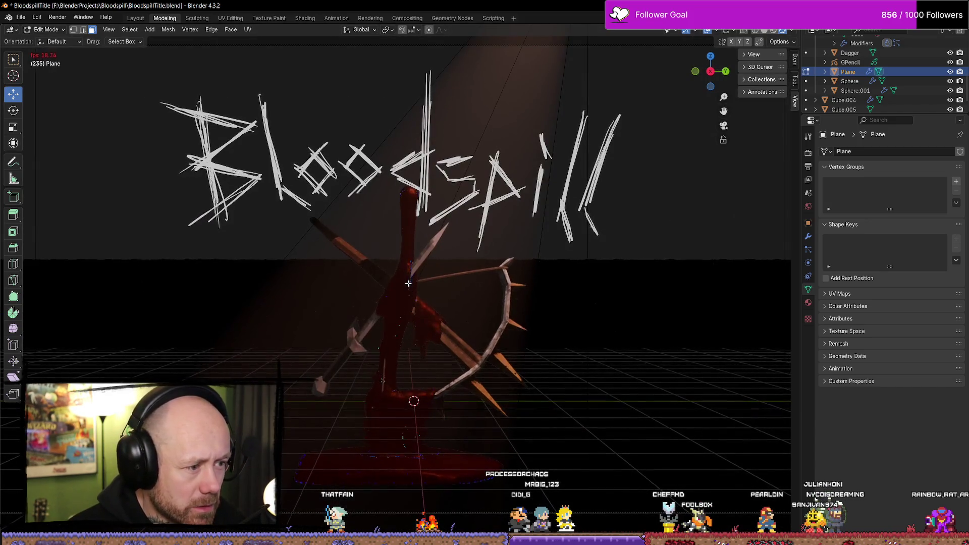
left_click(50, 29)
left_click(48, 41)
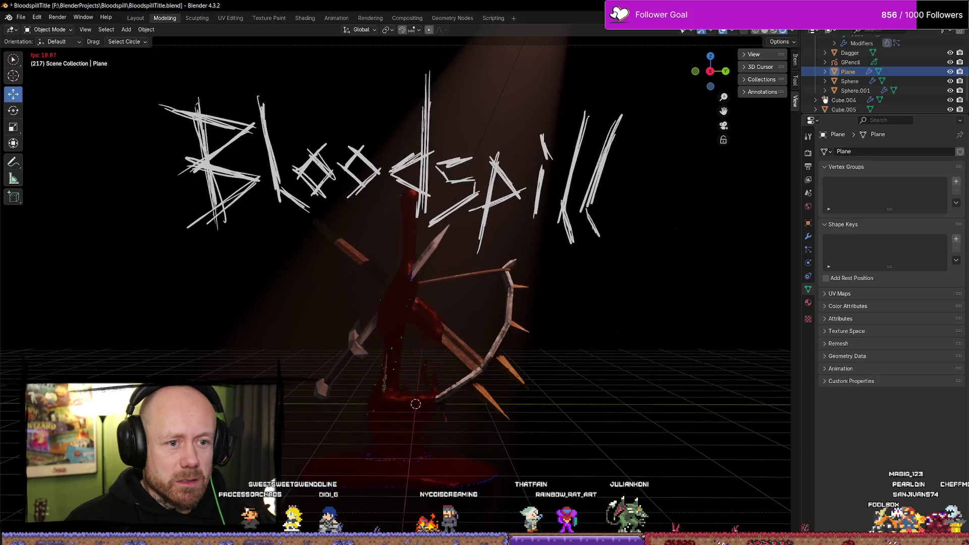
Step: In Render Properties, set the render engine back to Cycles
left_click(810, 179)
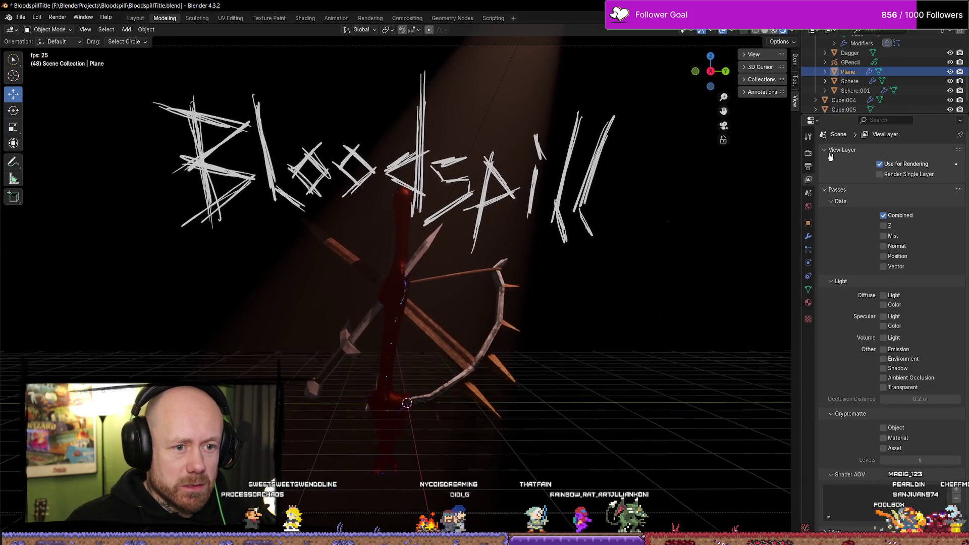
left_click(809, 165)
left_click(809, 154)
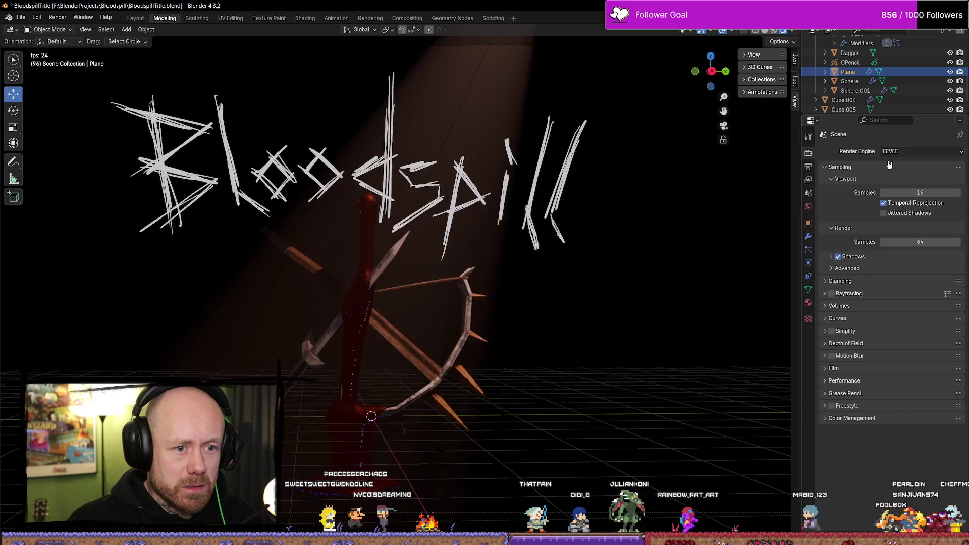
left_click(909, 154)
left_click(904, 184)
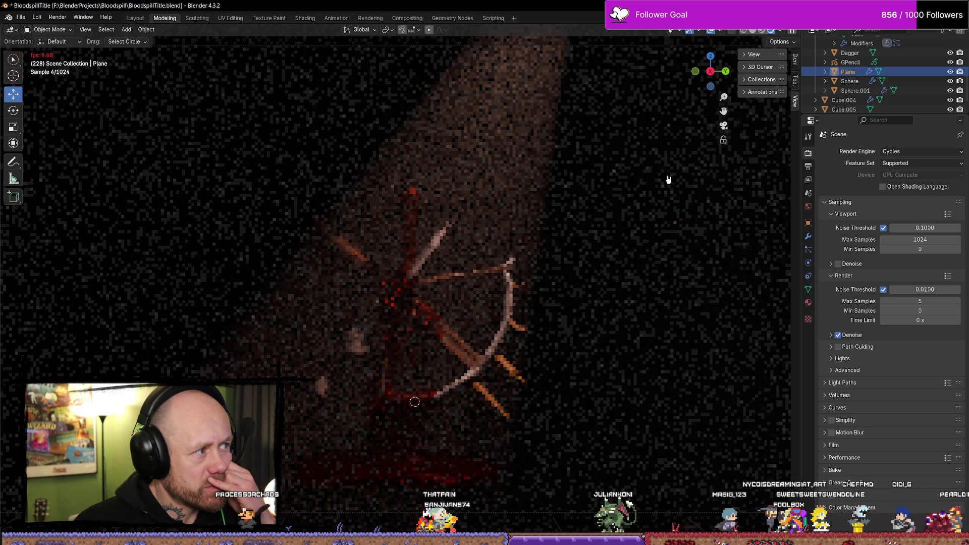
Step: Stop playback at frame 63, switch the render engine to EEVEE, and render the frame
key("Escape")
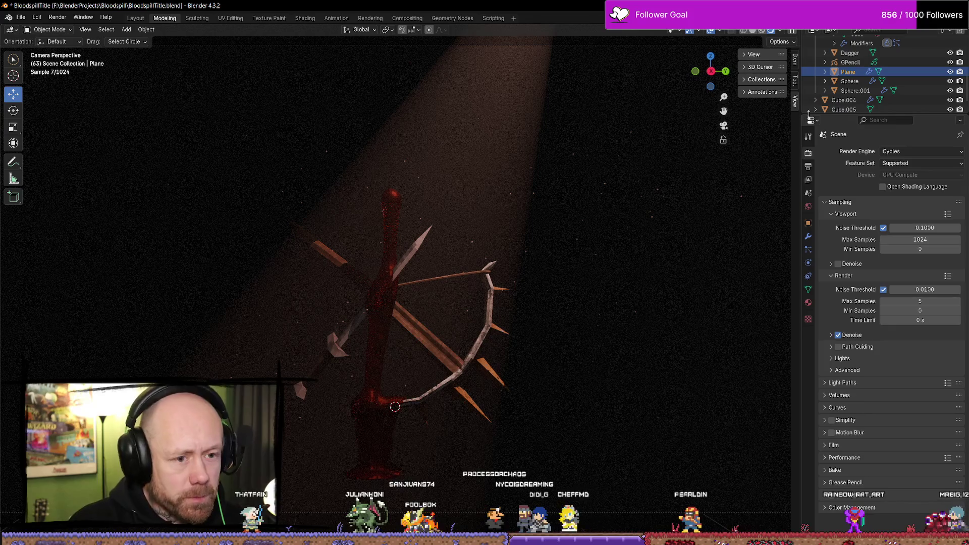
left_click(922, 153)
left_click(911, 168)
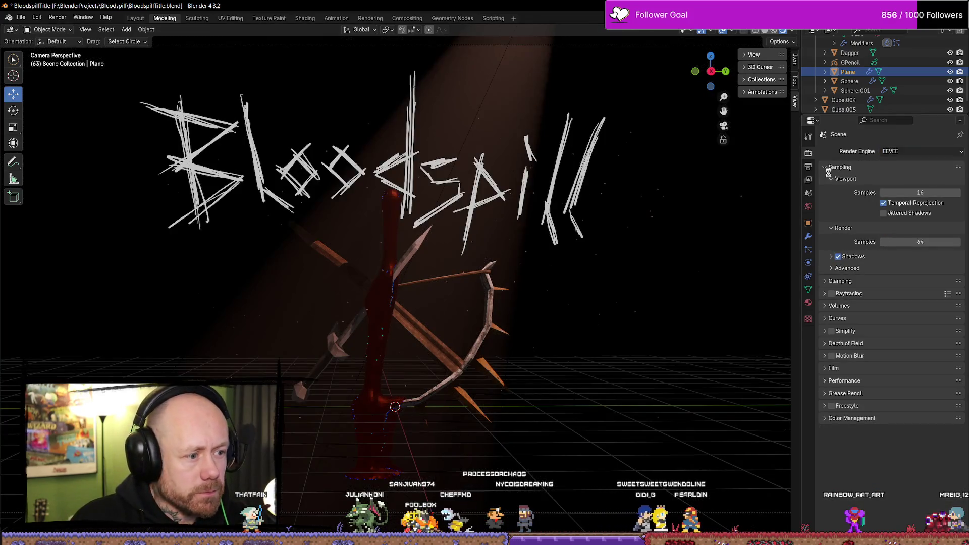
key("F12")
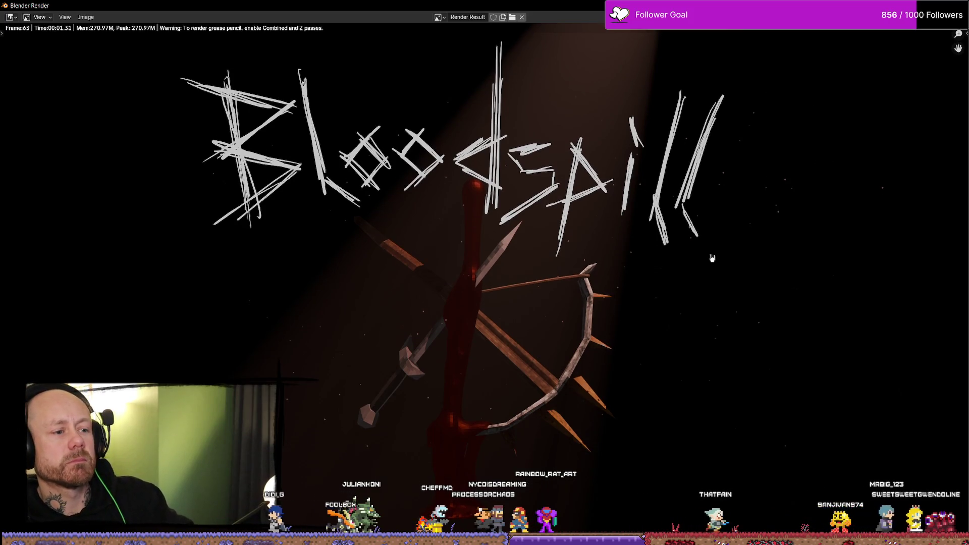
Step: Zoom around the EEVEE render result, close it, and switch to the YouTube Dust Particles+ tutorial
scroll(714, 255, "up", 6)
scroll(710, 244, "down", 15)
scroll(628, 263, "up", 4)
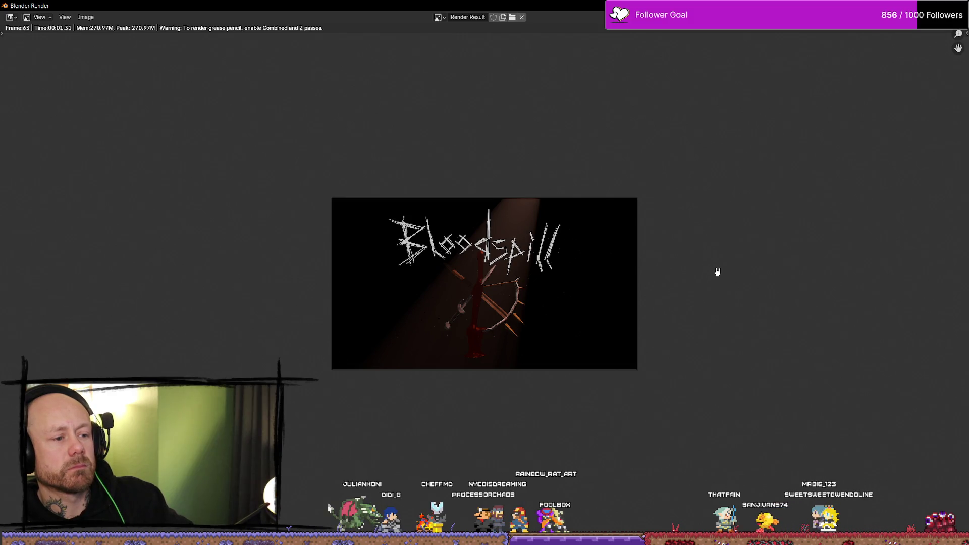
scroll(749, 278, "up", 1)
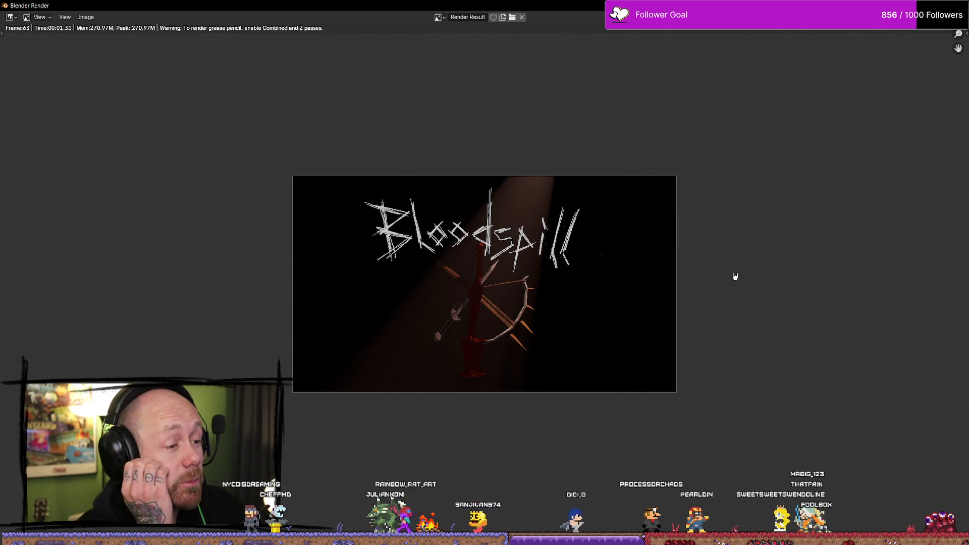
key("Escape")
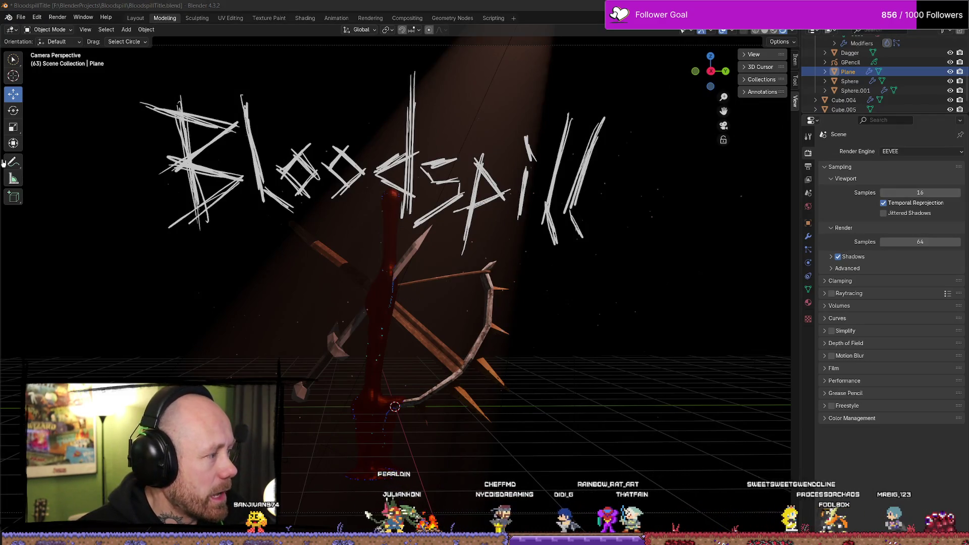
key("alt+Tab")
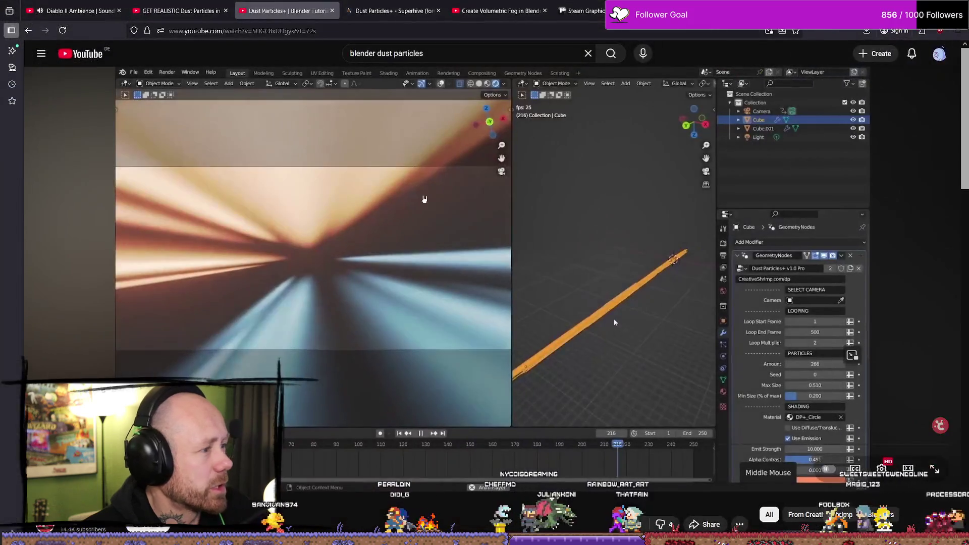
left_click(201, 6)
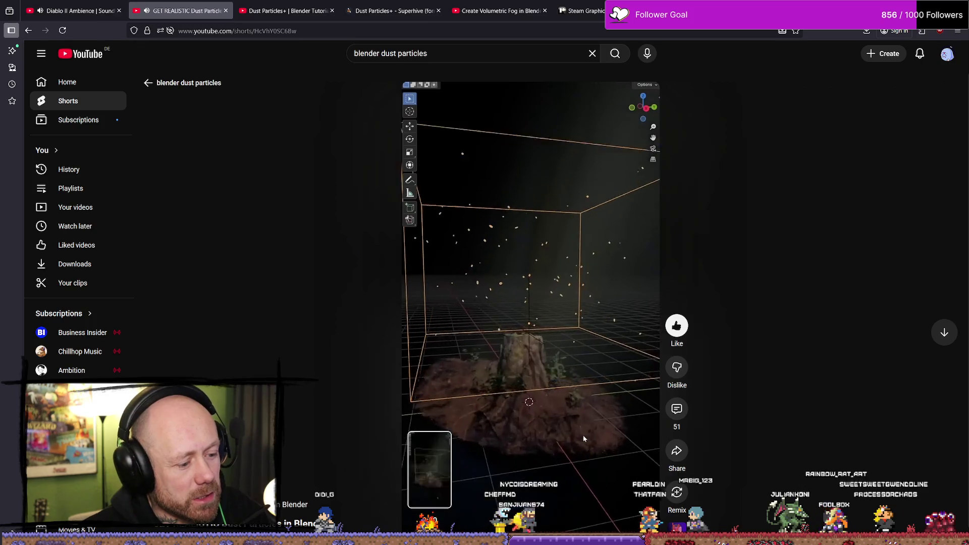
left_click(584, 437)
left_click(584, 438)
left_click(577, 476)
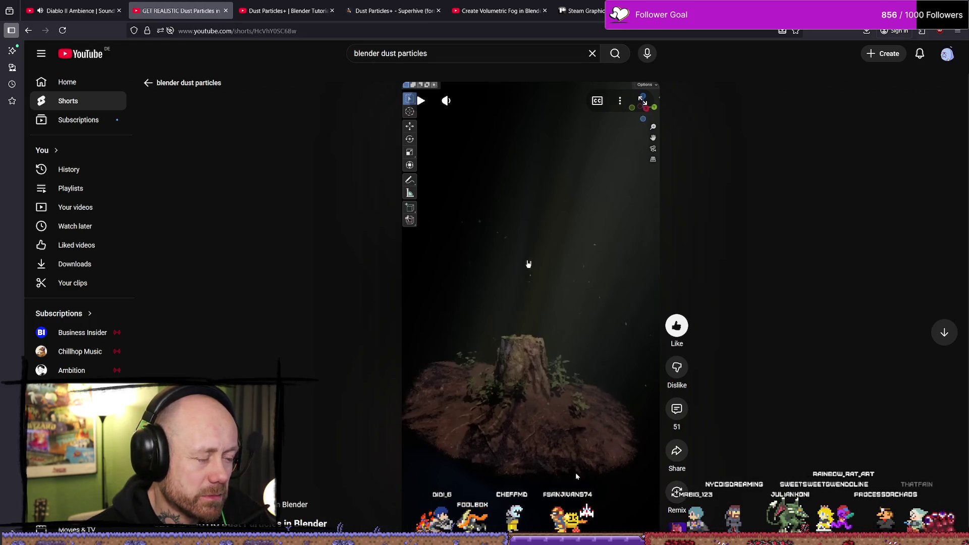
left_click(525, 264)
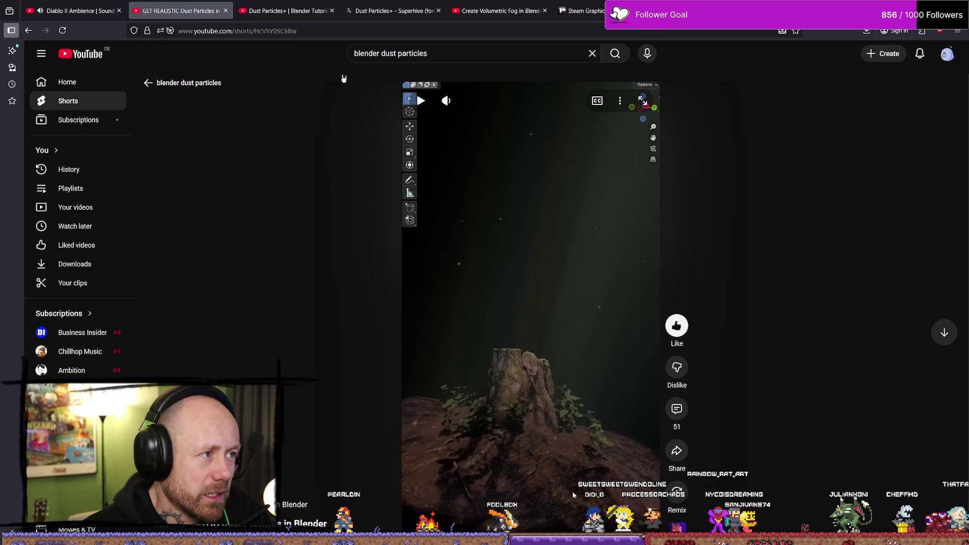
left_click(281, 7)
left_click(75, 10)
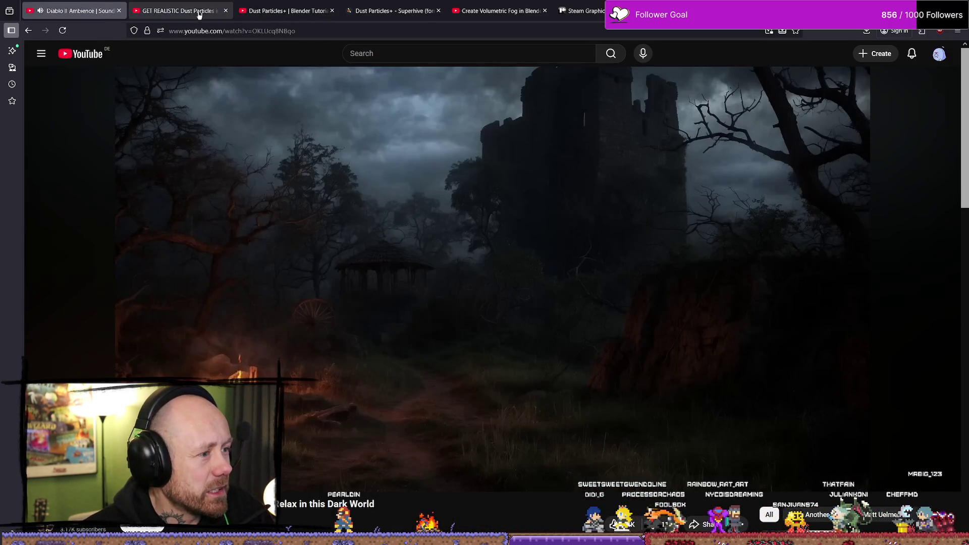
left_click(179, 10)
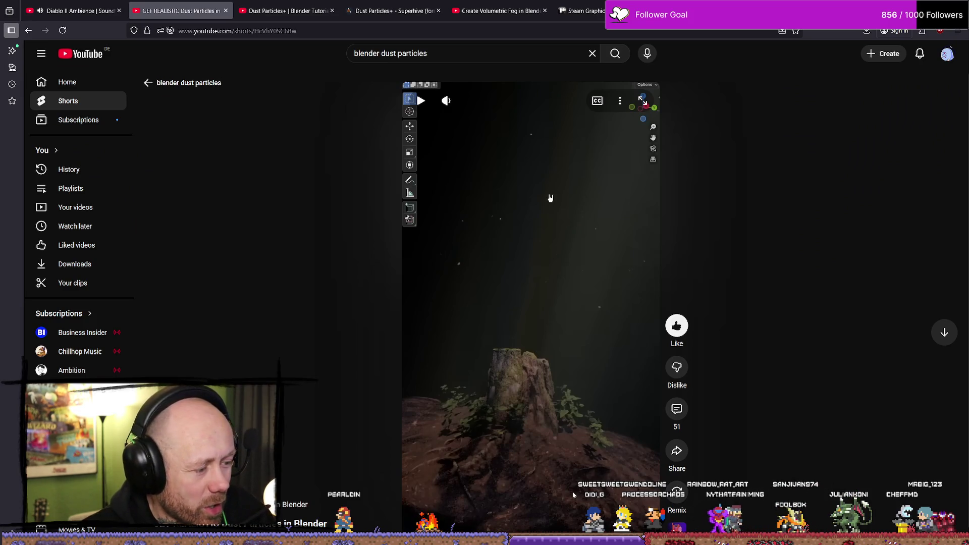
key("ctrl+Tab")
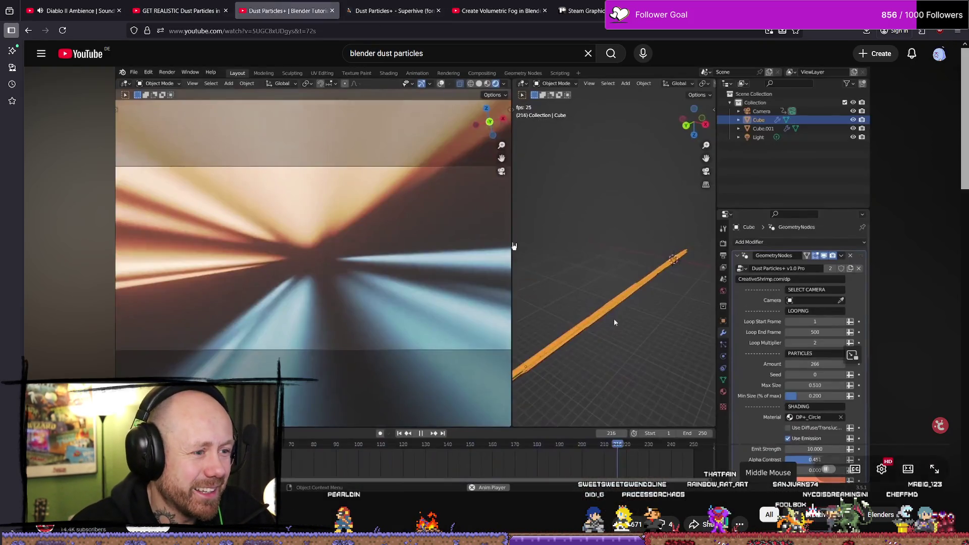
left_click(338, 388)
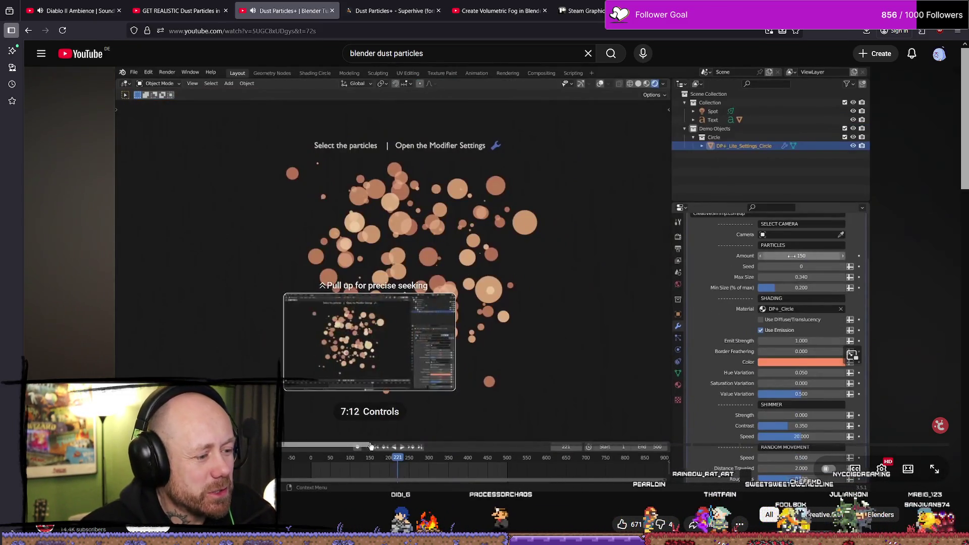
Step: Scrub the Dust Particles+ tutorial to its particle settings, pause, and return to the Bloodspill scene in Blender
left_click_drag(395, 446, 121, 446)
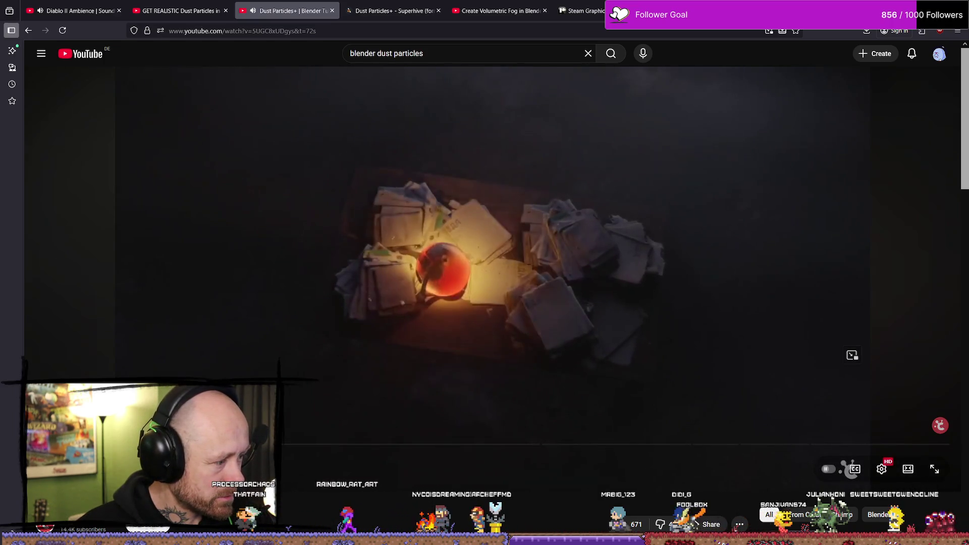
left_click_drag(151, 444, 108, 445)
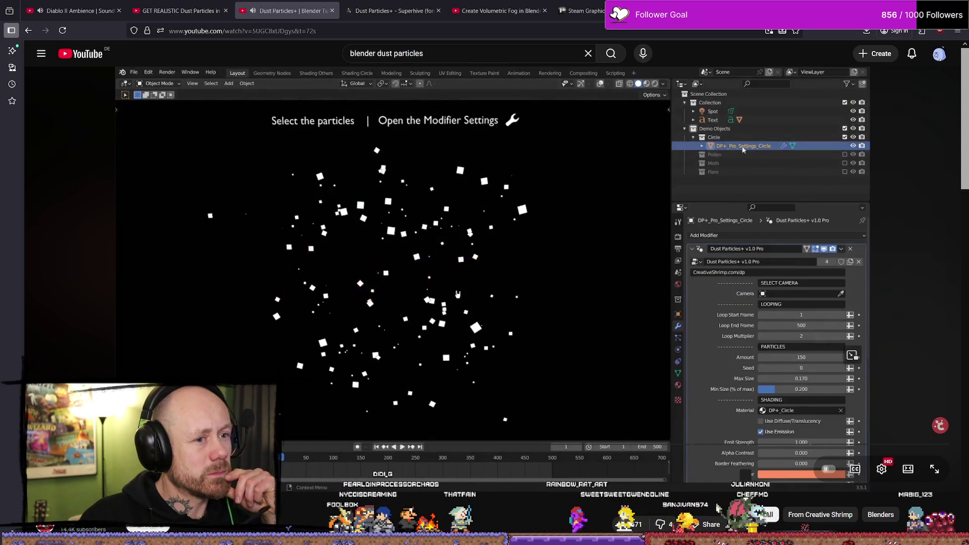
left_click(513, 247)
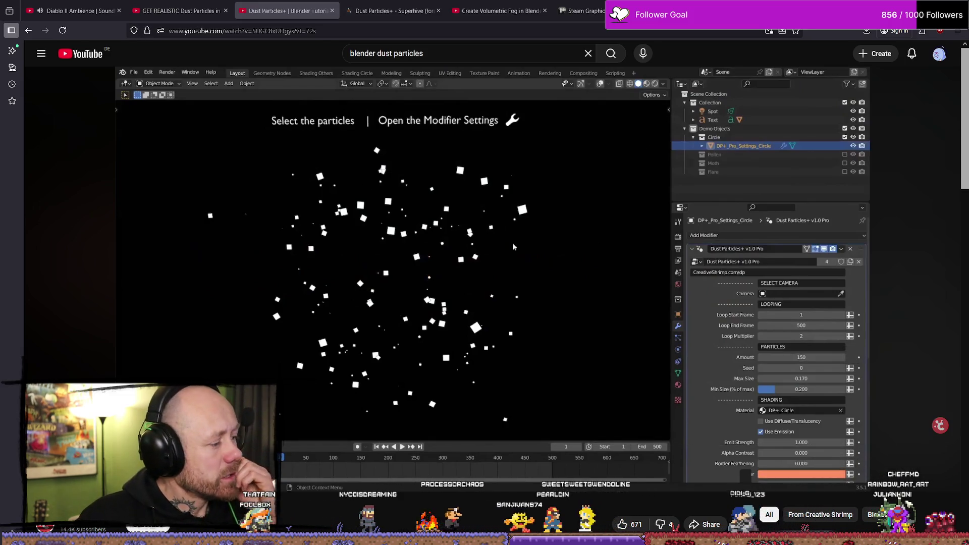
key("alt+Tab")
left_click(20, 19)
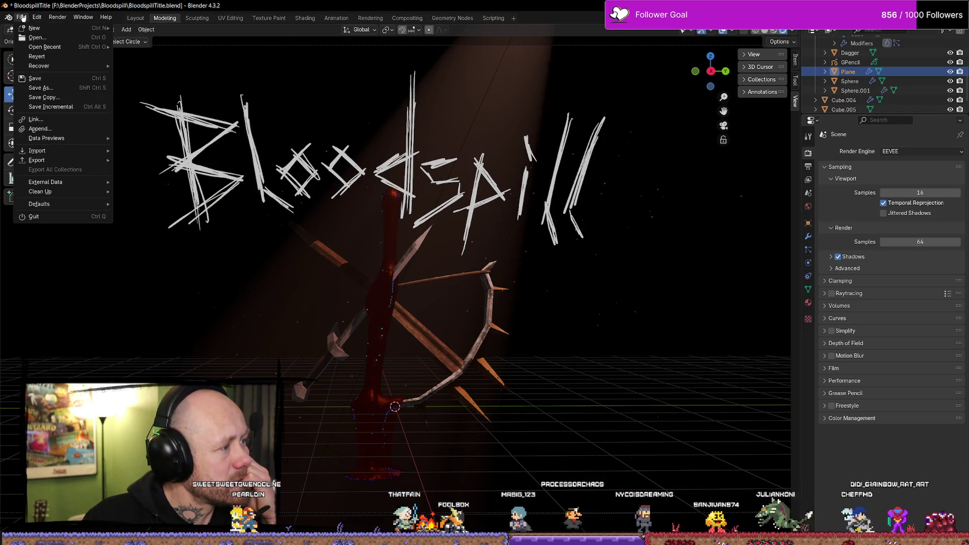
Step: Install dust_particles_lite_v1_2.zip from D:\BlenderAddOn through the Add-ons preferences
mouse_move(37, 18)
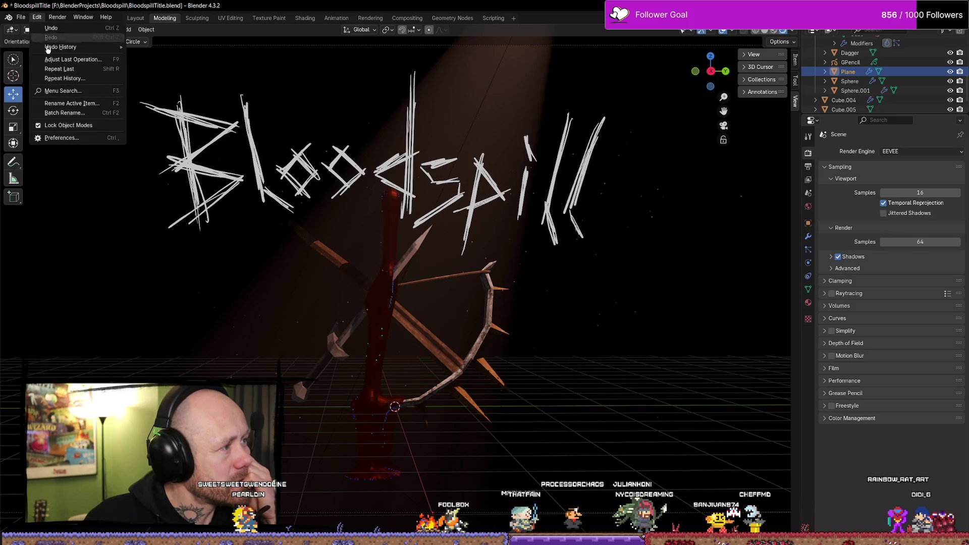
left_click(68, 139)
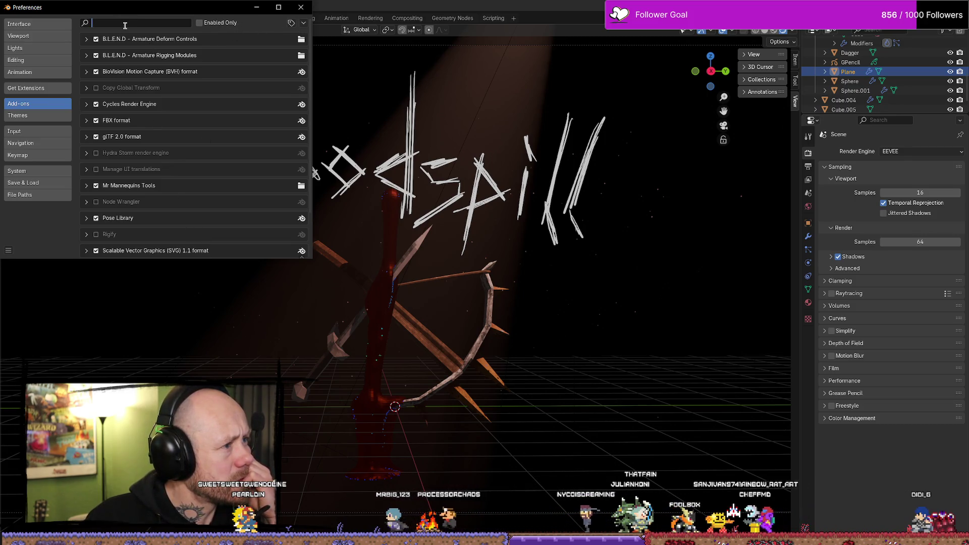
left_click(304, 23)
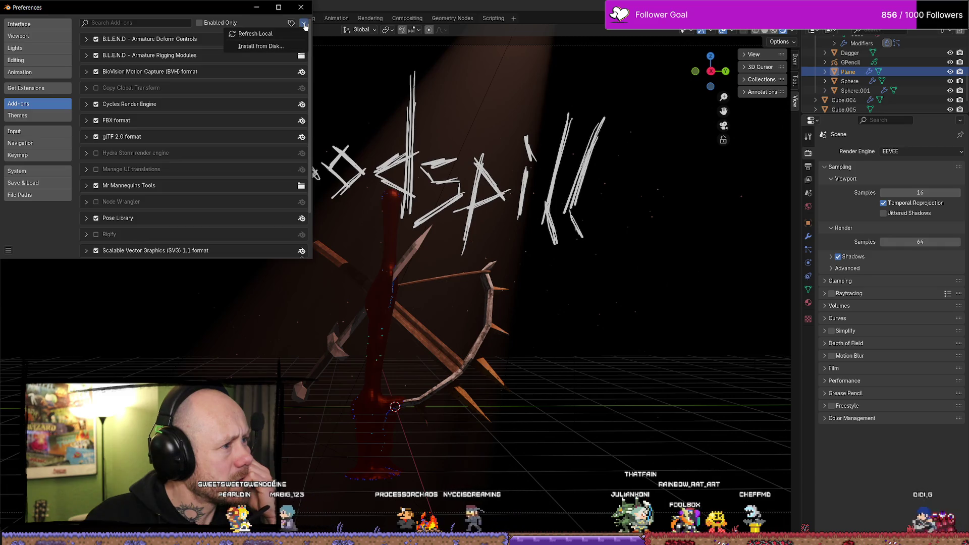
left_click(264, 47)
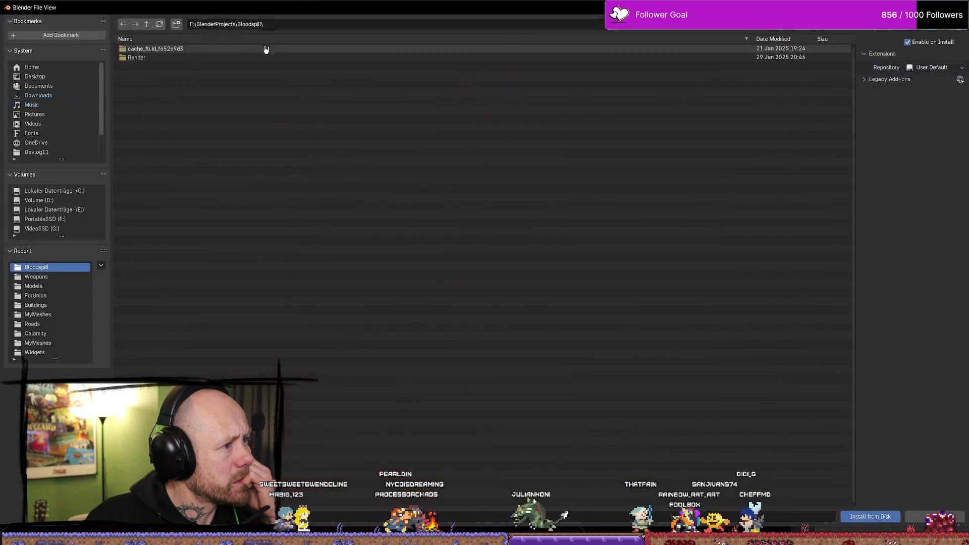
left_click(51, 201)
left_click(143, 84)
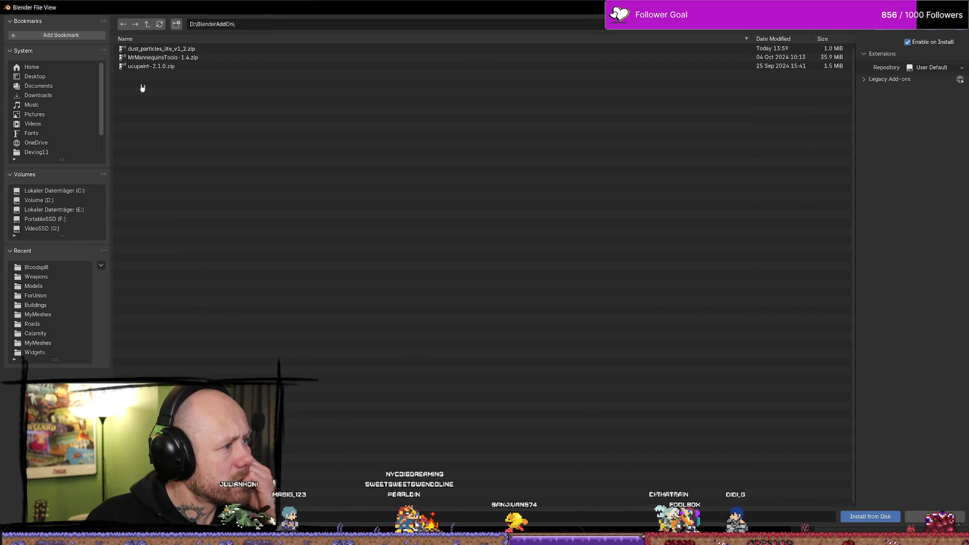
left_click(146, 48)
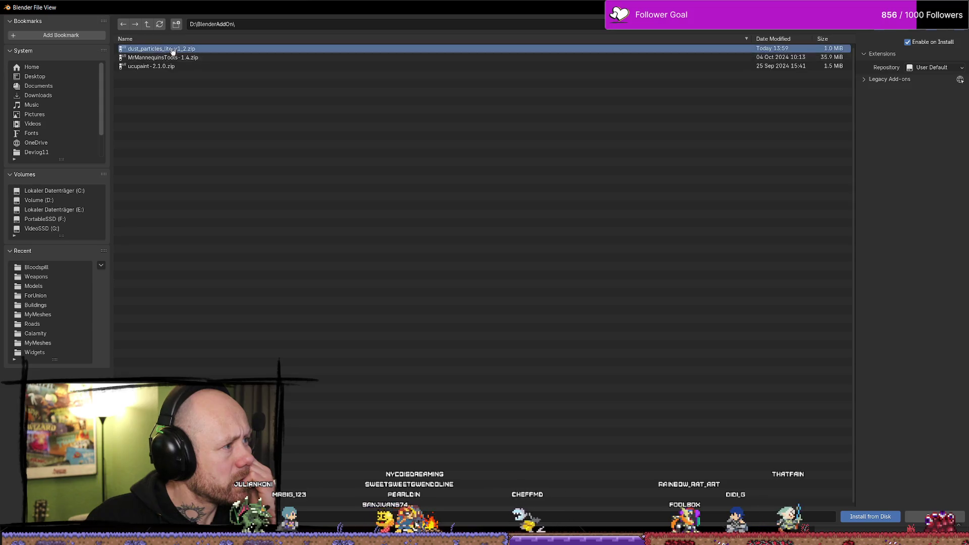
left_click(879, 520)
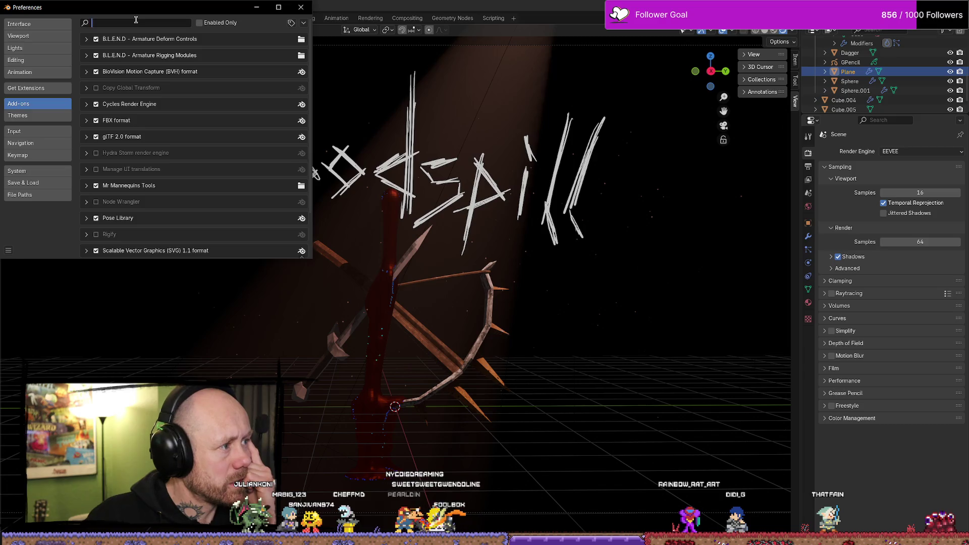
Step: Search the add-ons for 'dus' to confirm the install, clear the search, and close Preferences
type("dusk")
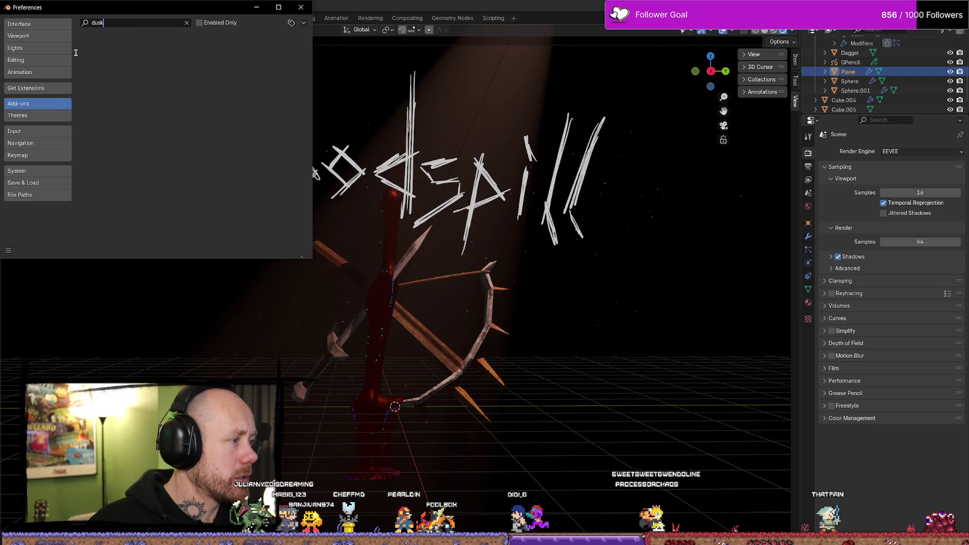
left_click(48, 115)
left_click(50, 104)
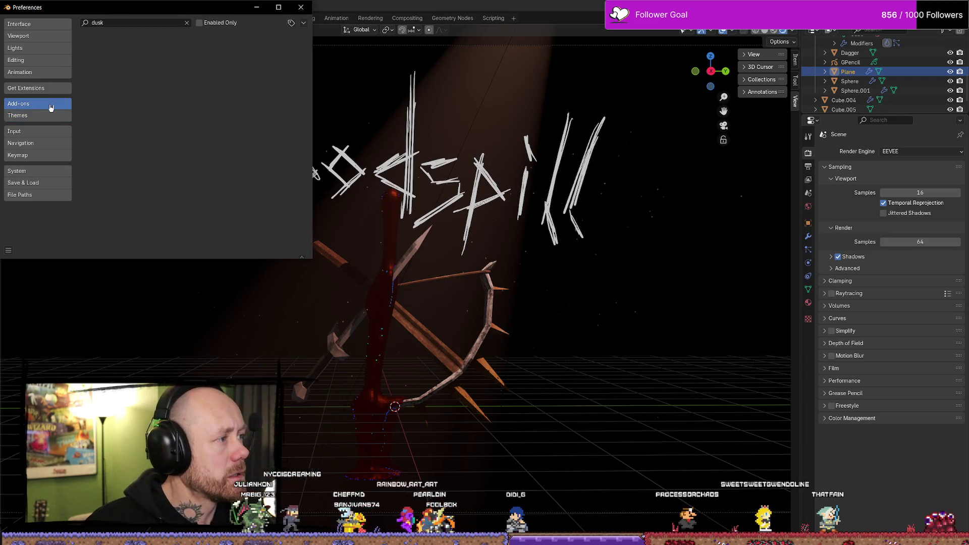
left_click(125, 23)
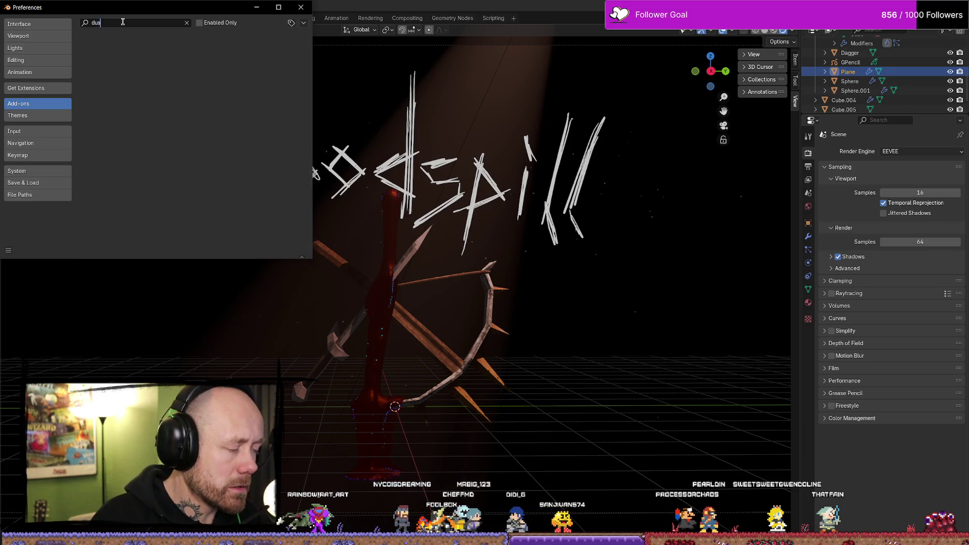
key("BackSpace")
key("BackSpace")
key("BackSpace")
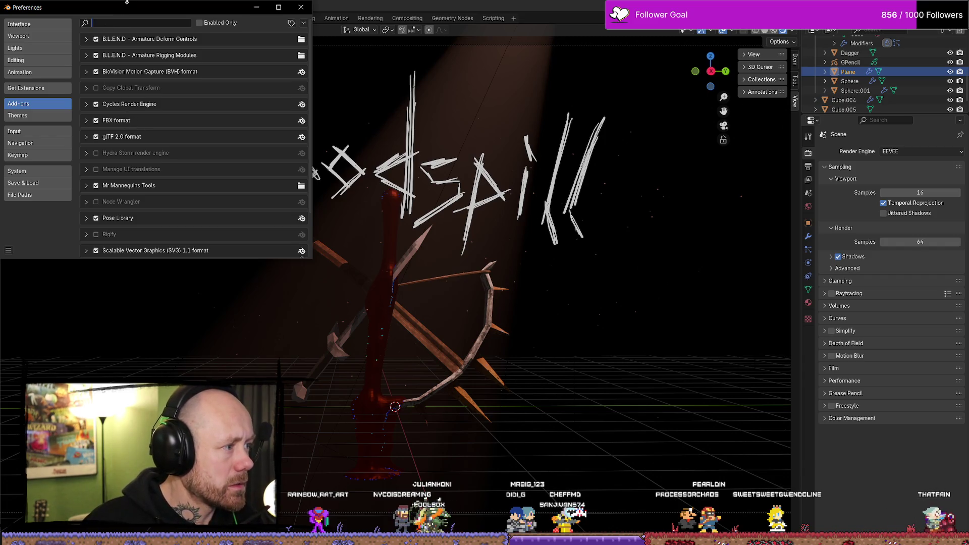
left_click(300, 7)
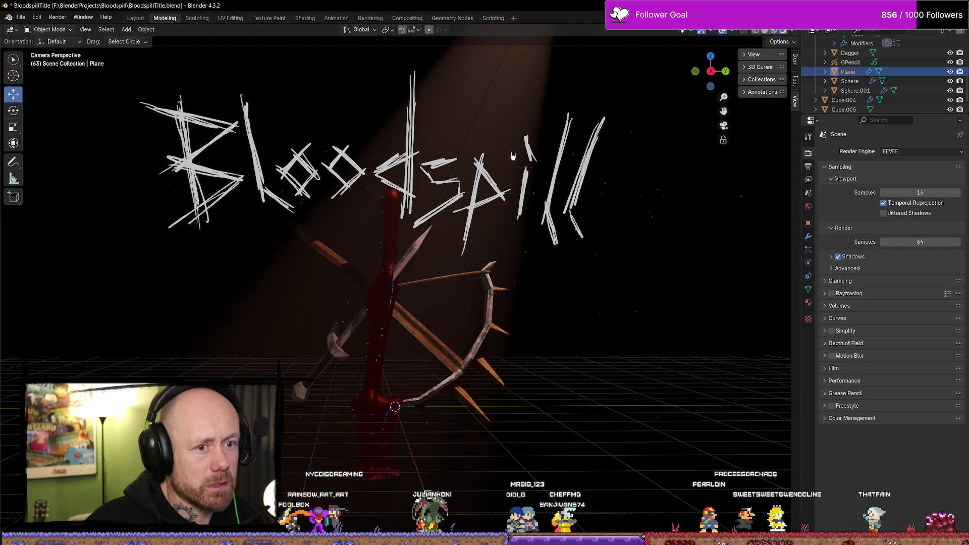
Step: Save the scene as BloodspillTitle2.blend with Save As
left_click(20, 16)
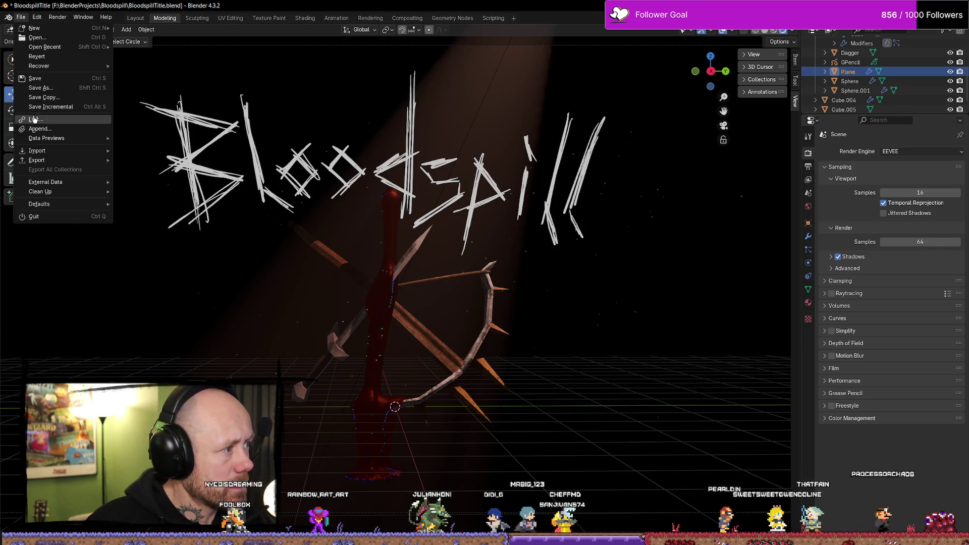
left_click(46, 88)
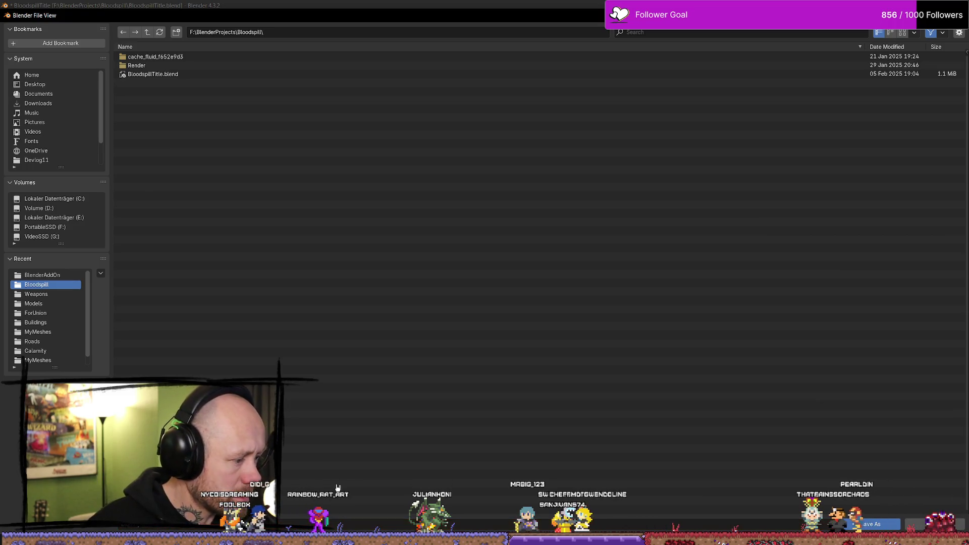
left_click(863, 524)
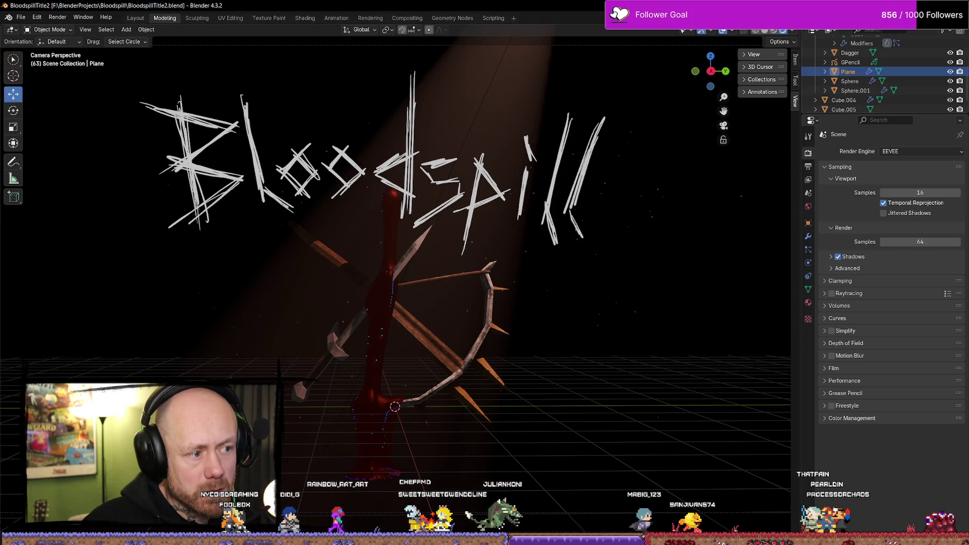
Step: Reopen BloodspillTitle2.blend, switch to material preview shading, and return to the camera view
key("alt+Tab")
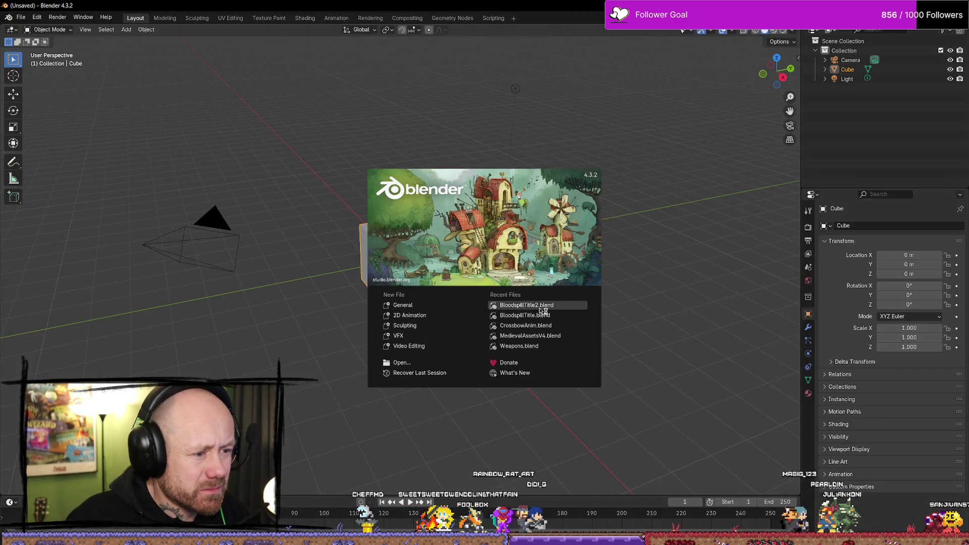
left_click(580, 306)
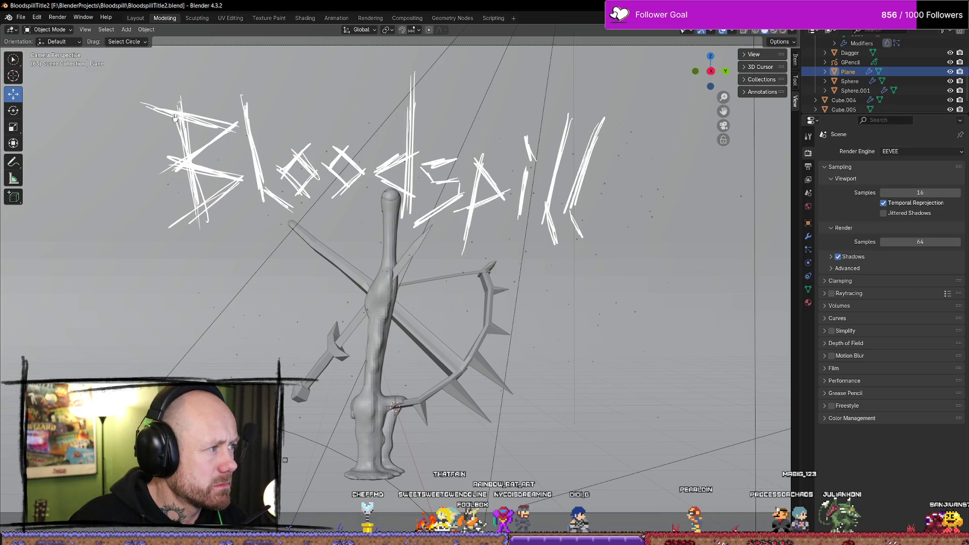
scroll(604, 128, "down", 1)
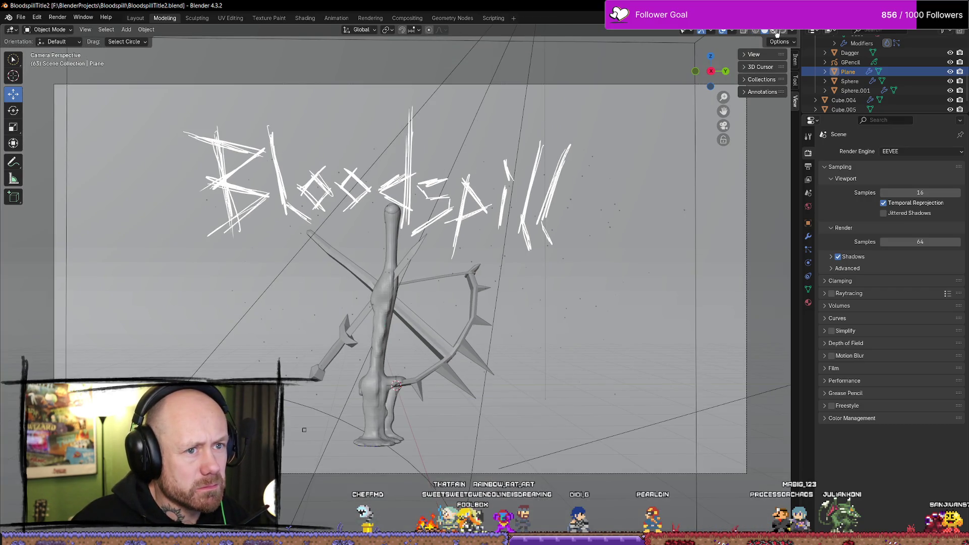
left_click(777, 33)
left_click_drag(711, 72, 711, 86)
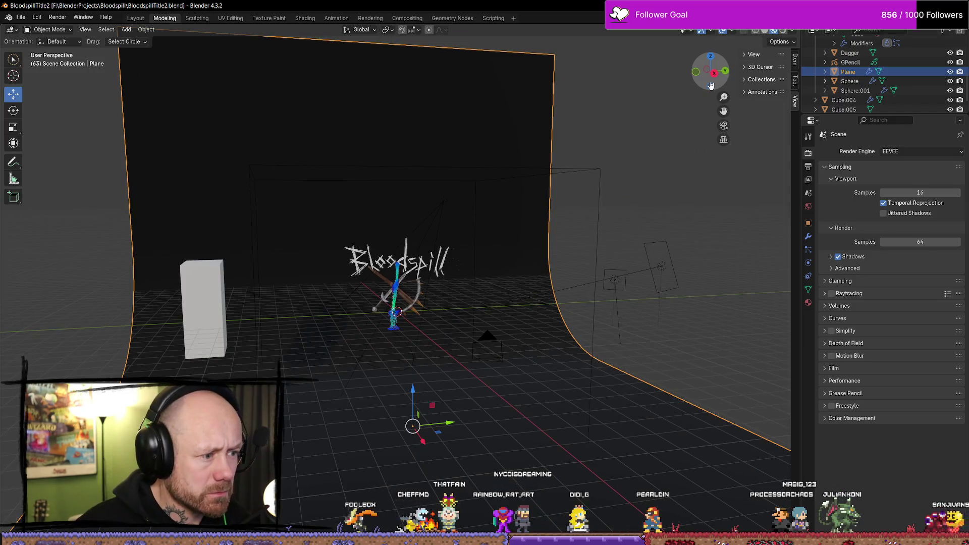
key("KP_0")
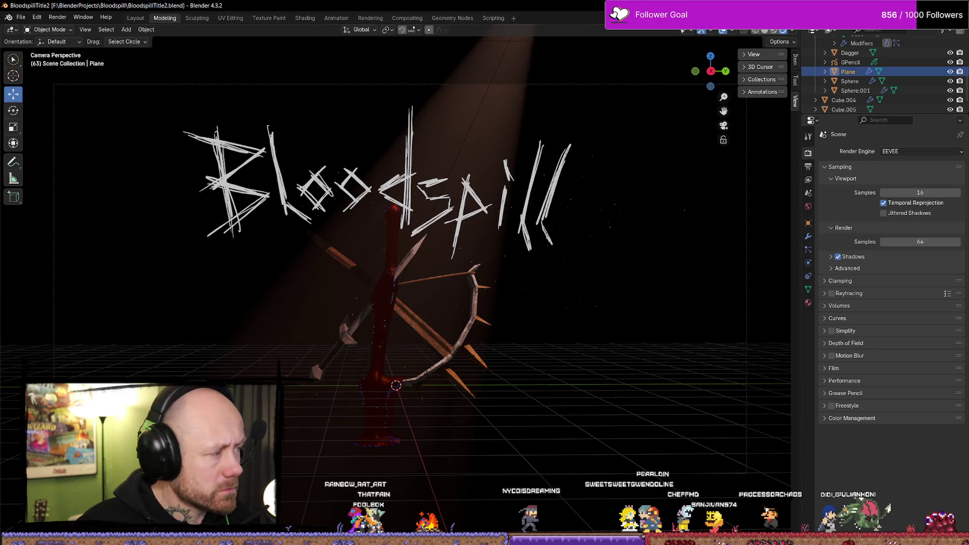
left_click(21, 17)
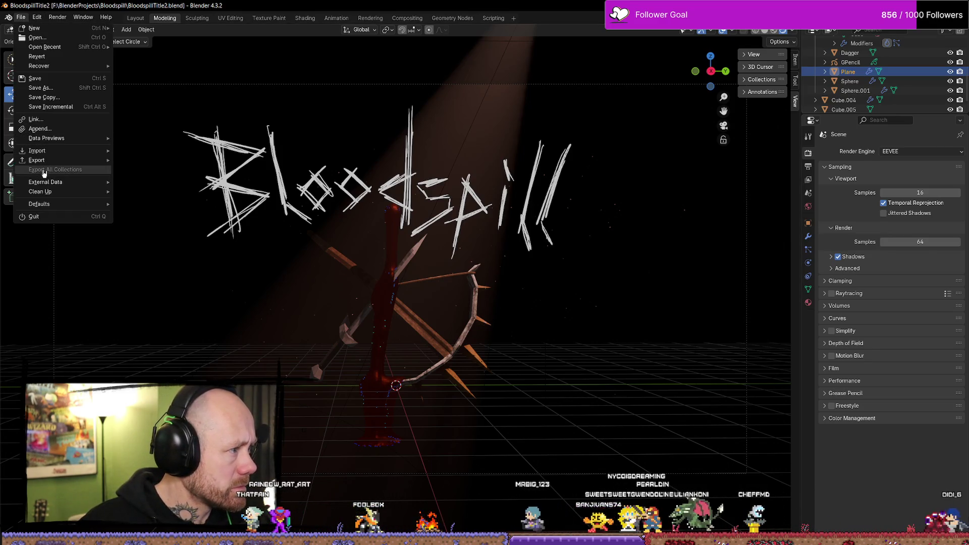
left_click(37, 16)
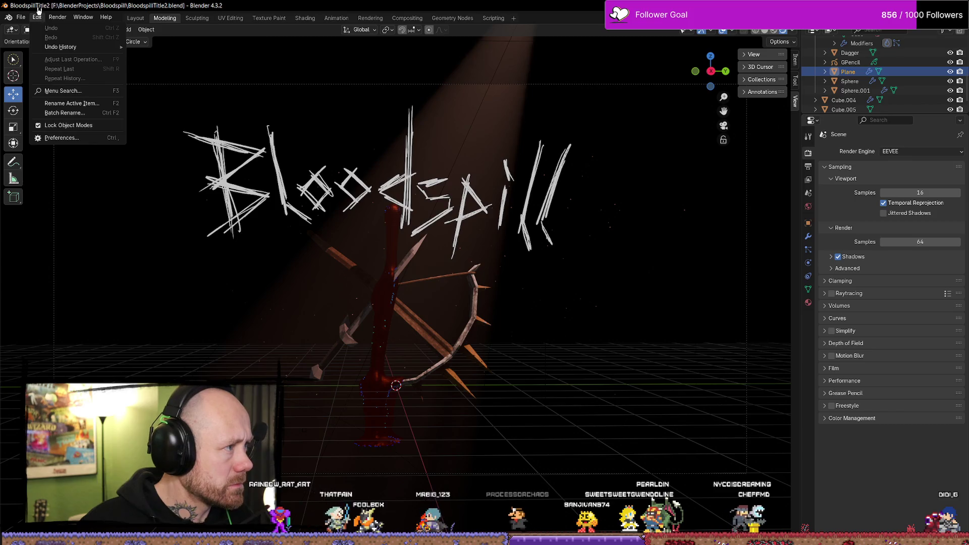
left_click(56, 139)
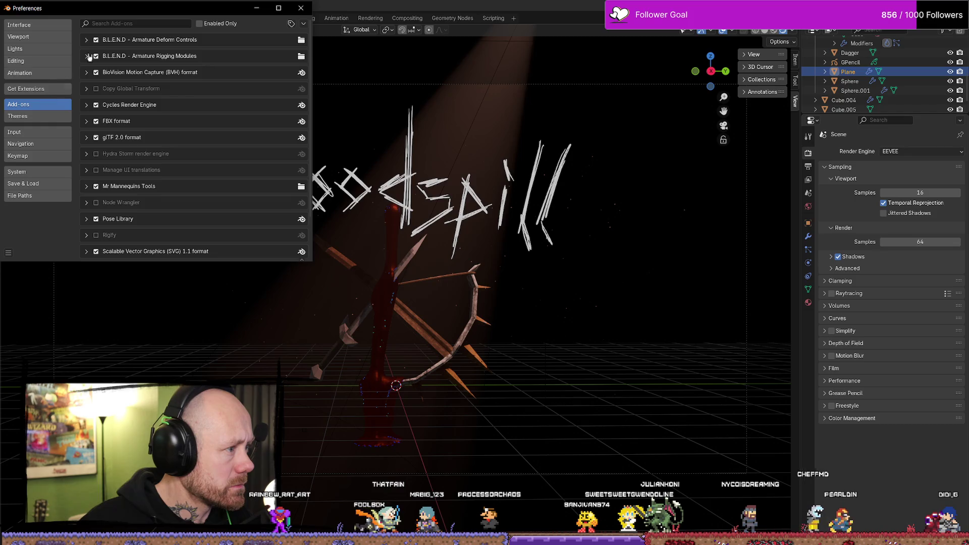
left_click(132, 23)
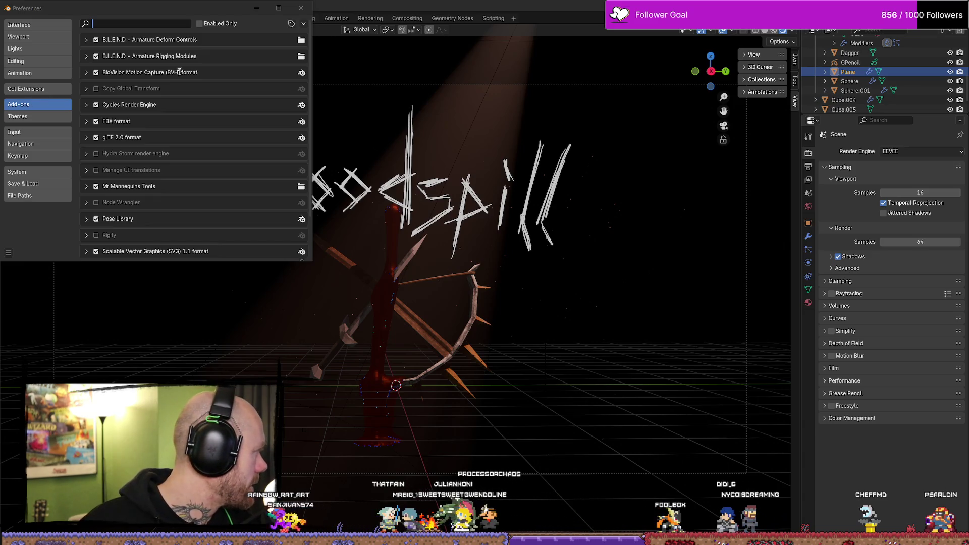
type("d")
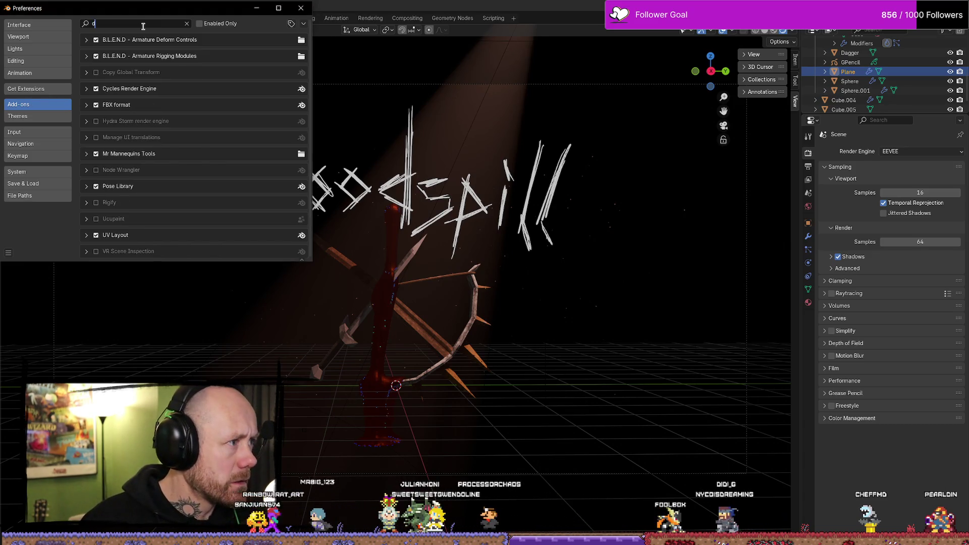
type("ust")
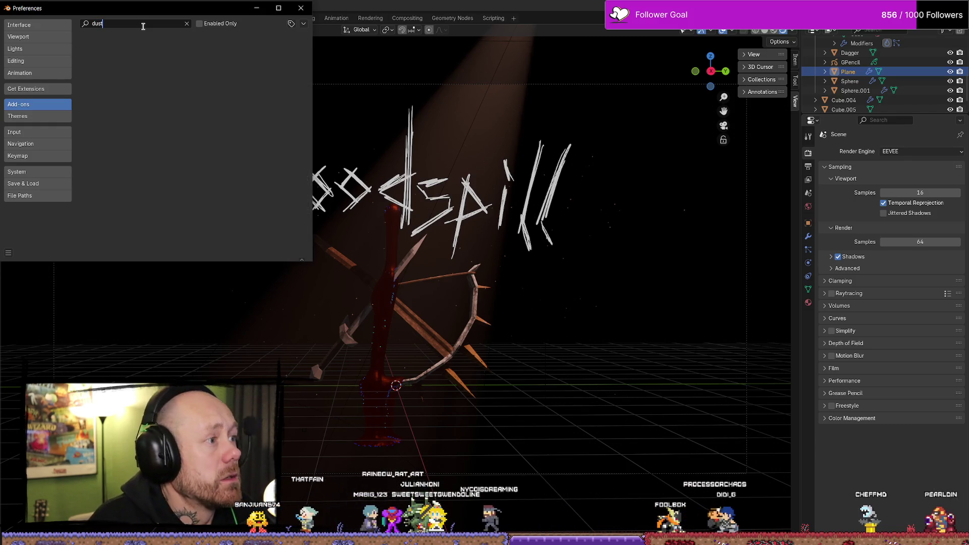
key("BackSpace")
key("BackSpace")
key("BackSpace")
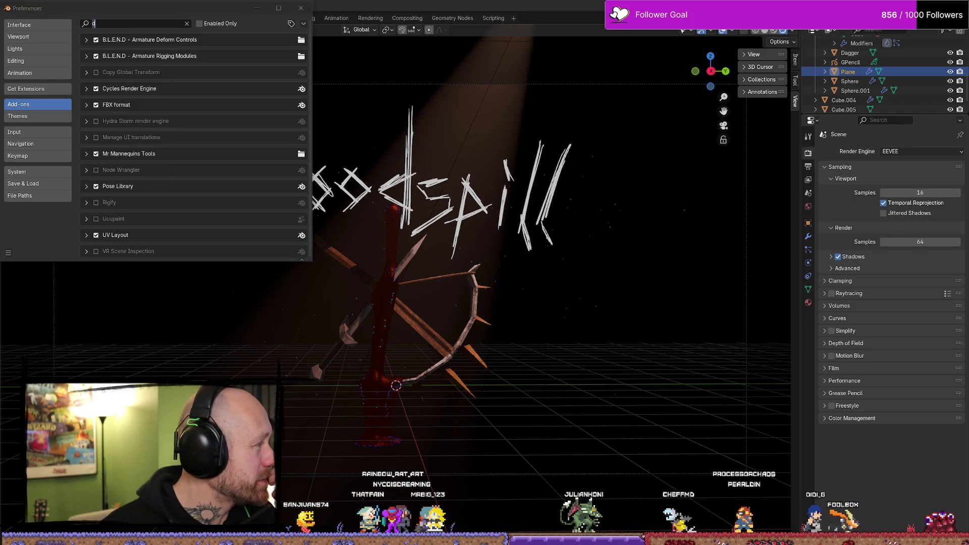
left_click(301, 8)
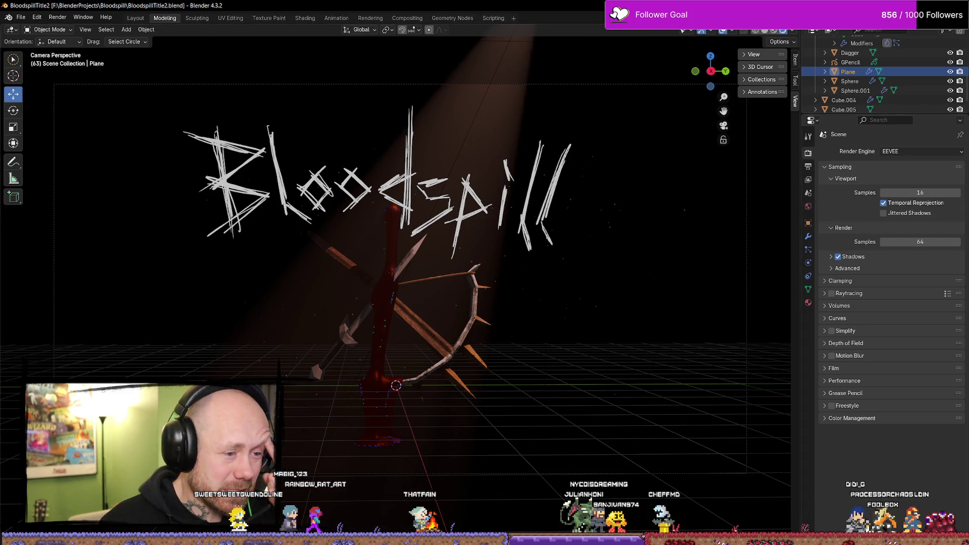
key("alt+Tab")
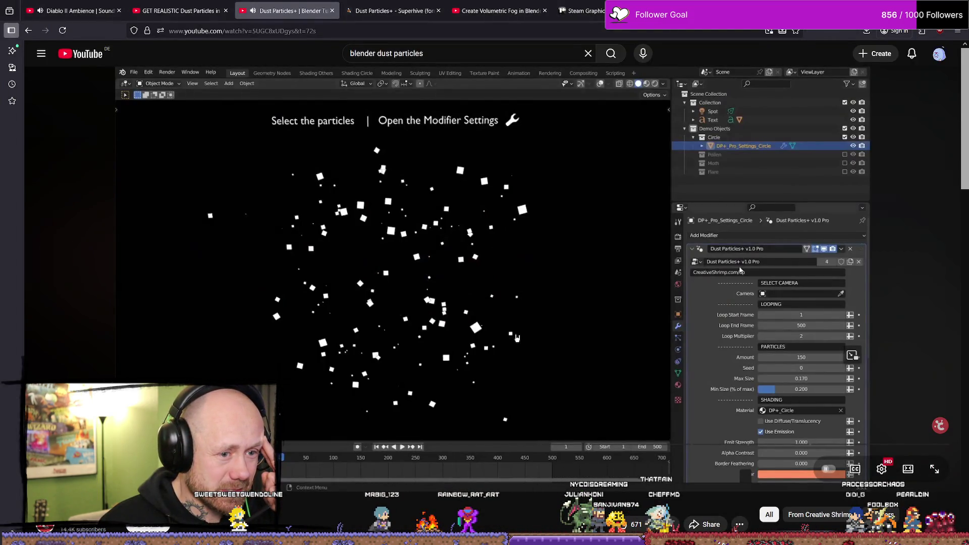
Step: Pause the Dust Particles video and shrink the browser window to get back to Blender
left_click(656, 352)
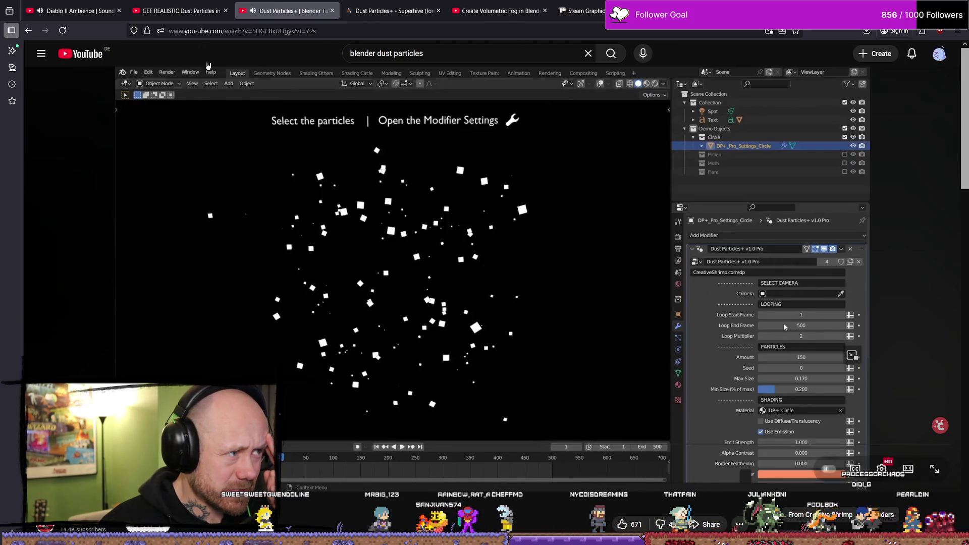
left_click_drag(695, 11, 566, 85)
key("alt+Tab")
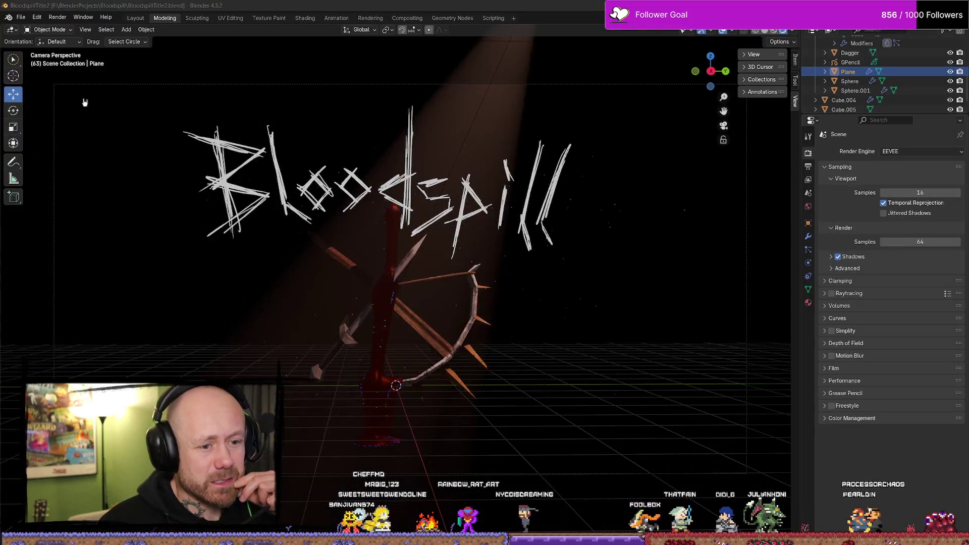
Step: Show the Plane's Bevel modifier in Modifier Properties, then search Add Modifier for 'dus' without adding anything
left_click(808, 236)
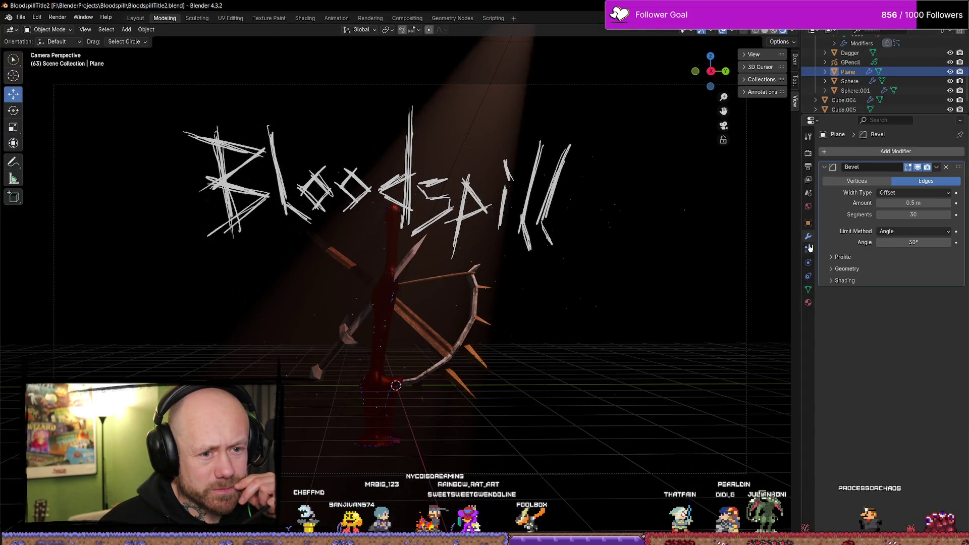
left_click(878, 166)
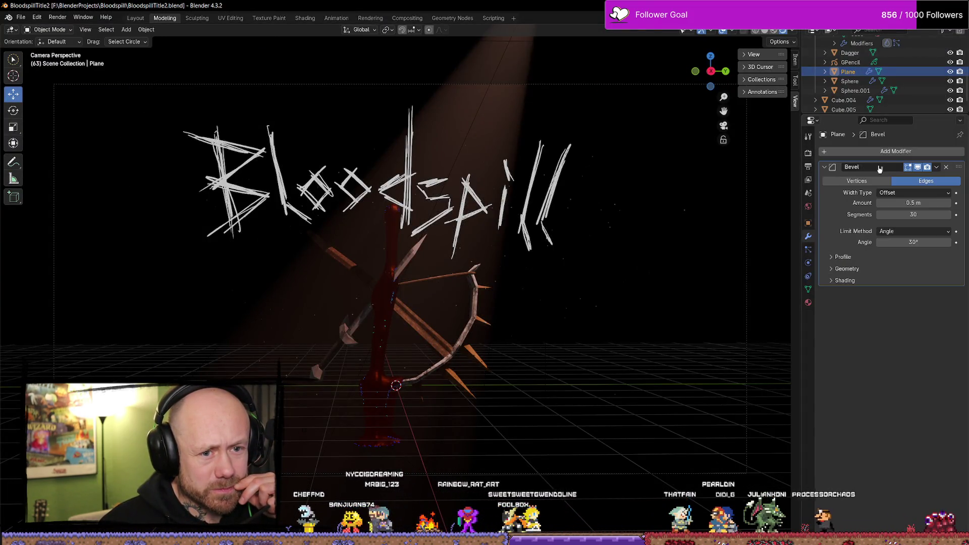
left_click(938, 167)
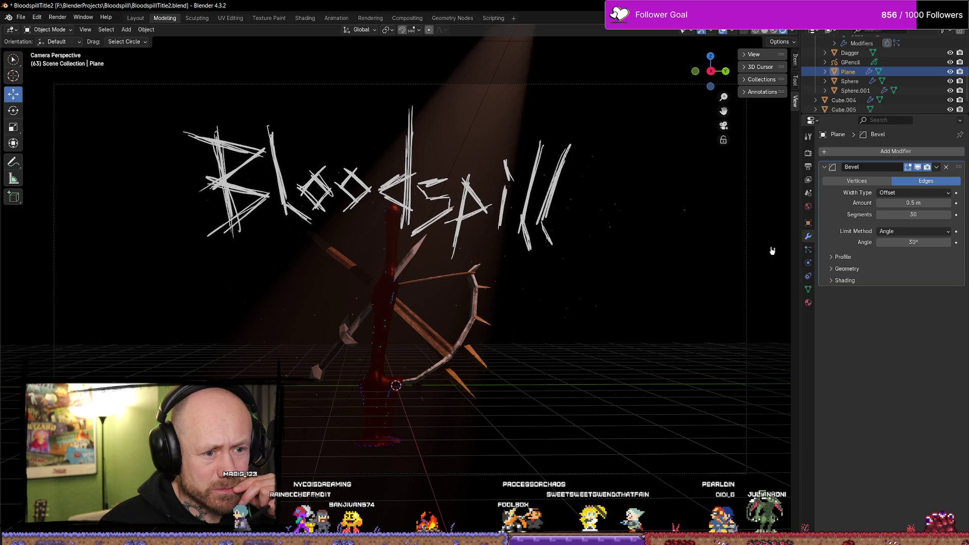
left_click(847, 152)
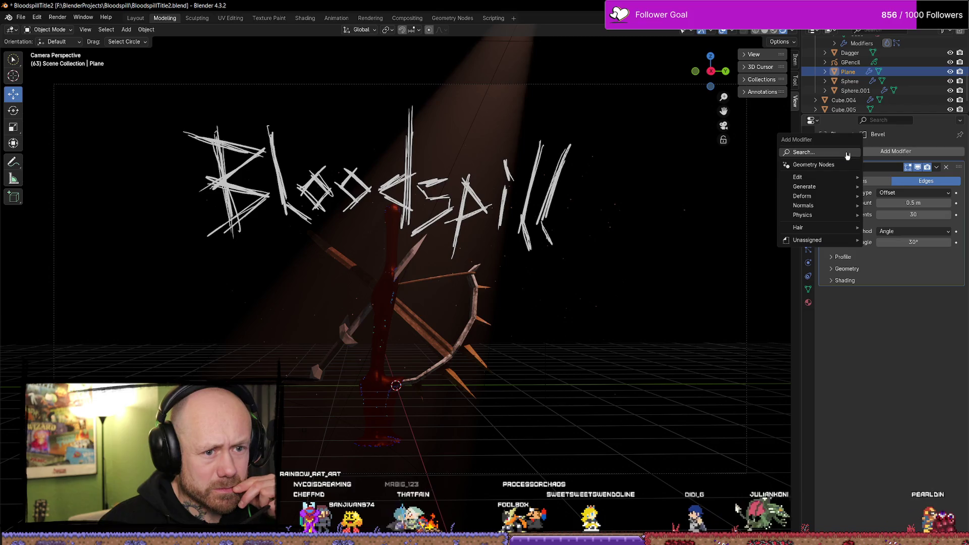
type("dus")
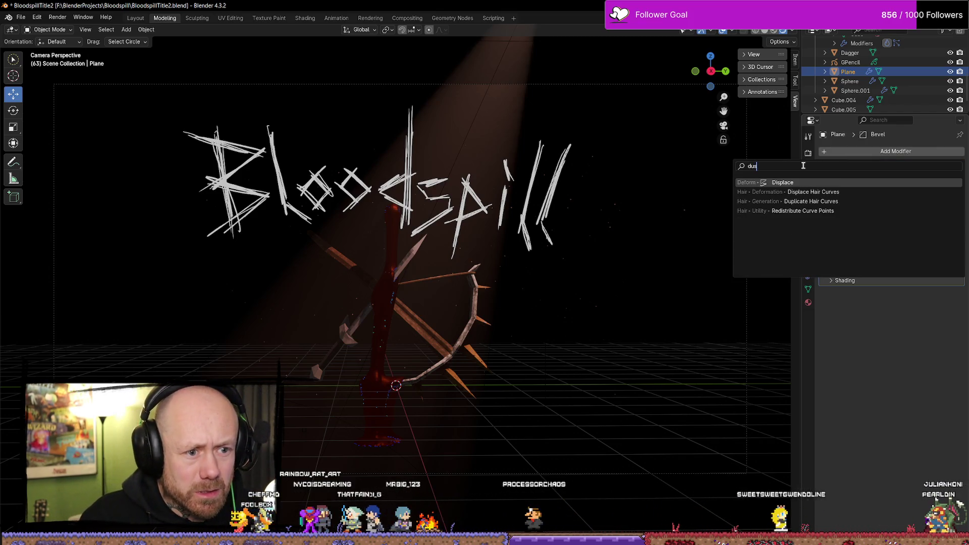
left_click(899, 361)
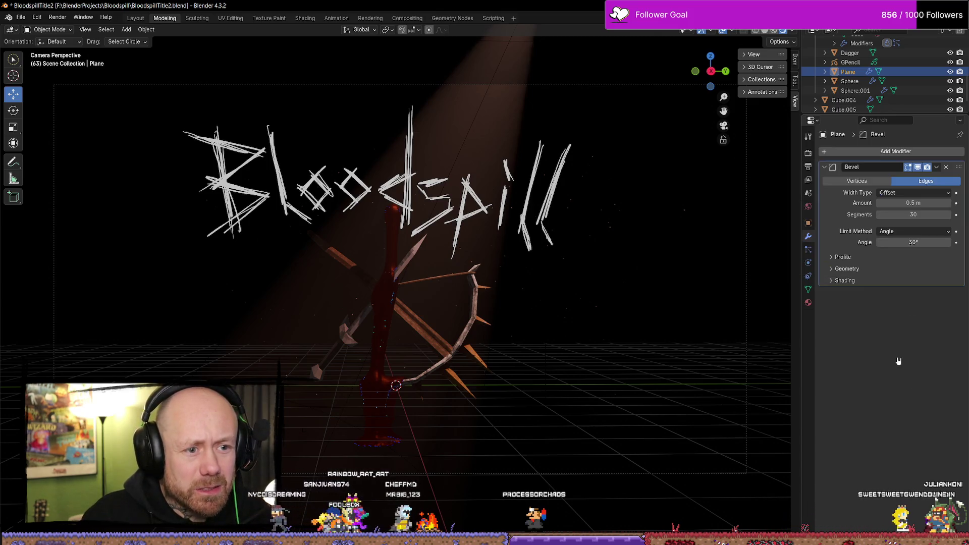
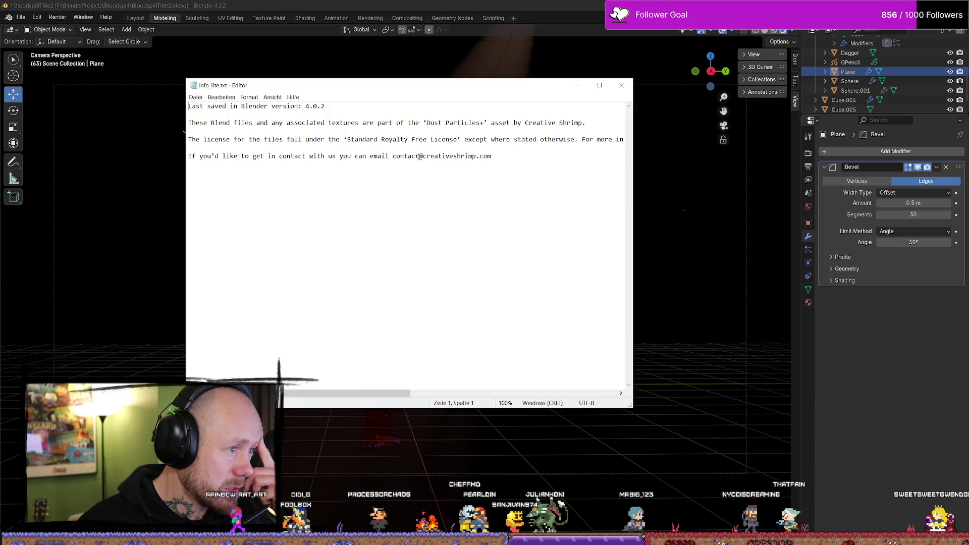
Step: Close the Dust Particles+ notes in Notepad and bring the browser forward
left_click(622, 92)
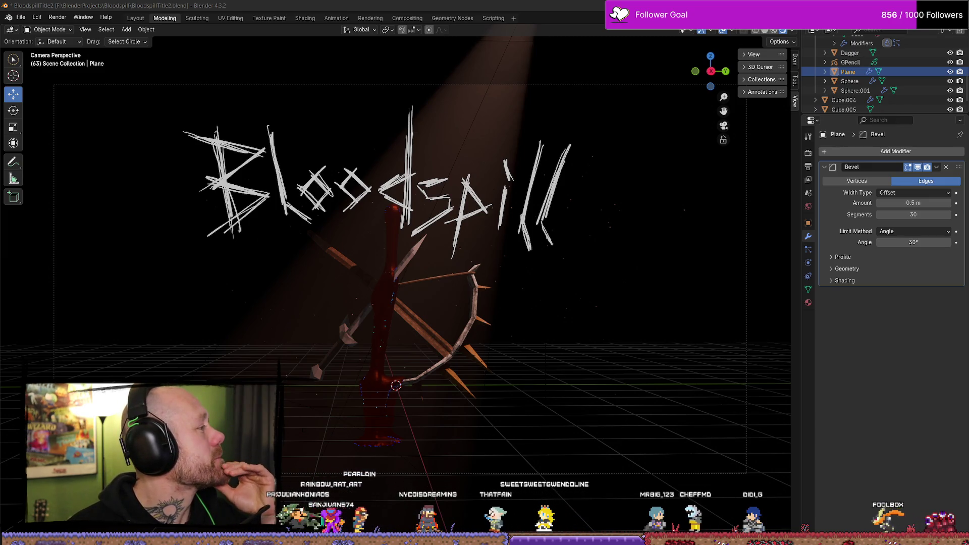
key("alt+Tab")
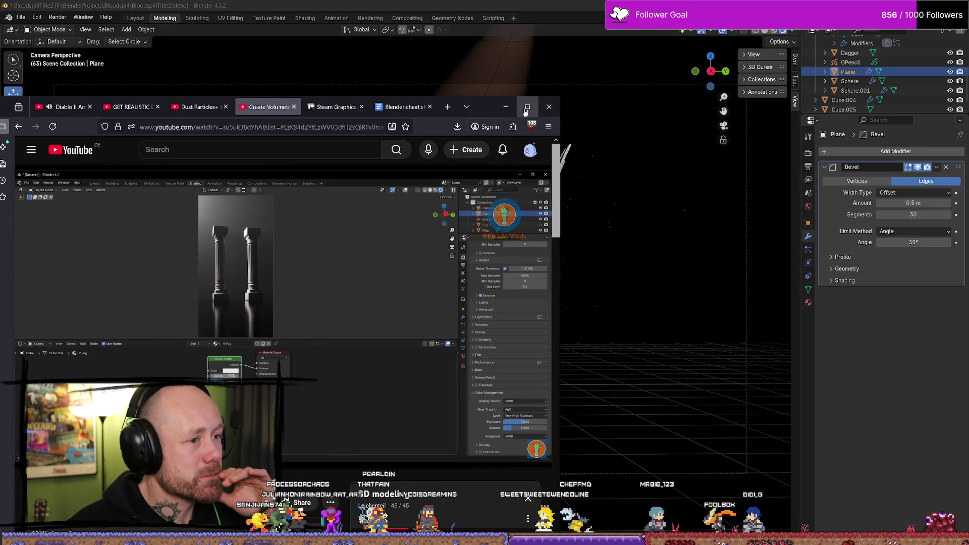
Step: Maximize Firefox and start the Dust Particles+ tutorial playing in its tab
left_click(525, 103)
left_click(277, 20)
scroll(540, 178, "up", 5)
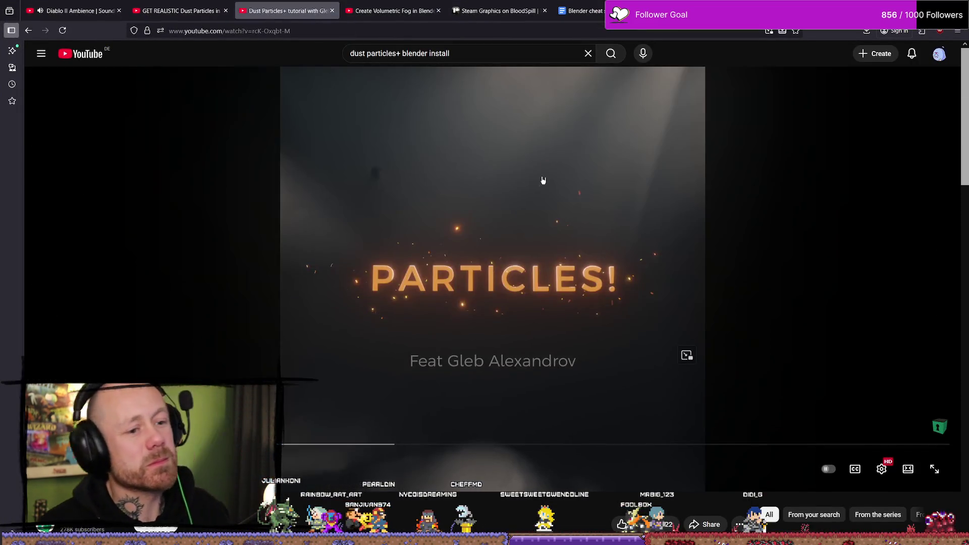
left_click(503, 54)
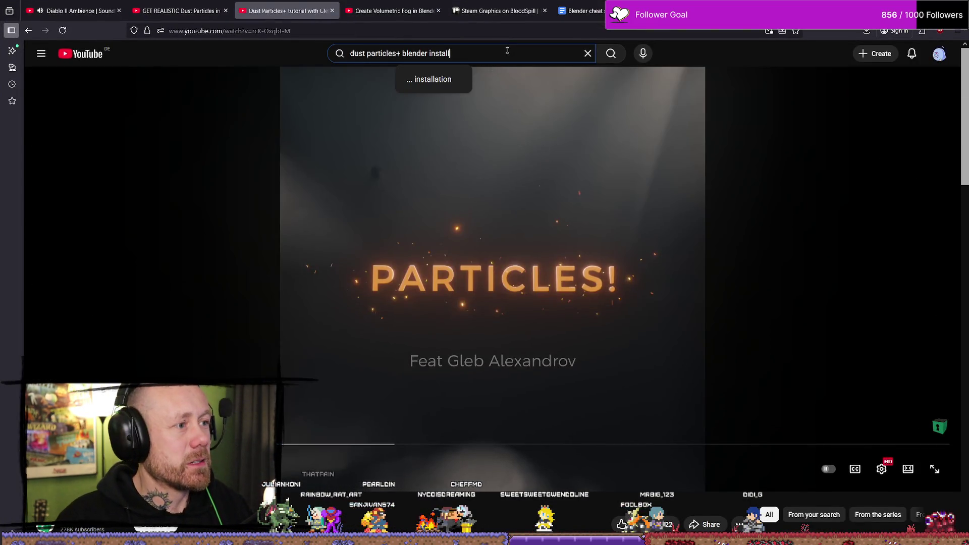
left_click(507, 144)
Step: Scrub through the tutorial, pause it at 0:15, and return to Blender
mouse_move(394, 444)
left_mouse_down()
mouse_move(383, 444)
mouse_move(438, 444)
mouse_move(288, 444)
left_mouse_up()
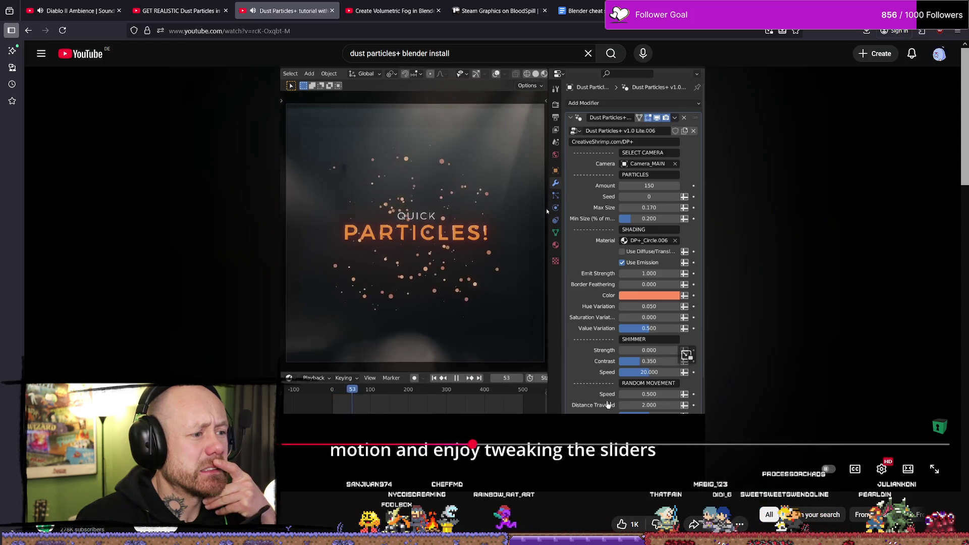
mouse_move(502, 444)
left_mouse_down()
mouse_move(86, 445)
mouse_move(117, 444)
left_mouse_up()
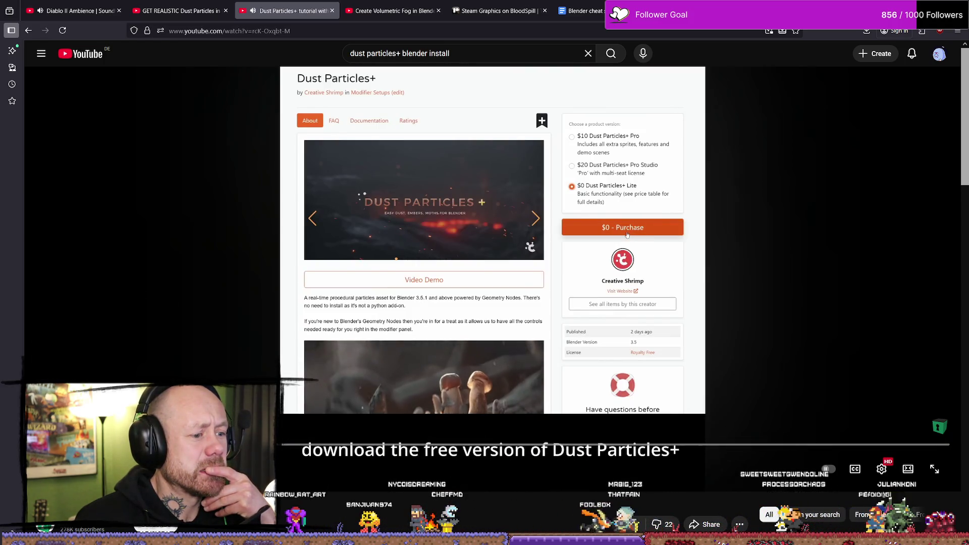
scroll(310, 445, "down", 2)
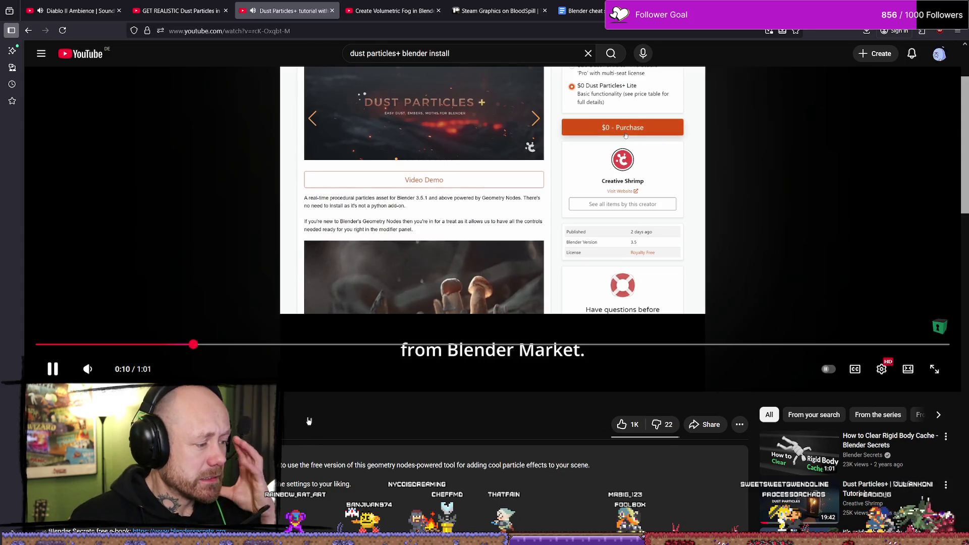
scroll(310, 419, "up", 2)
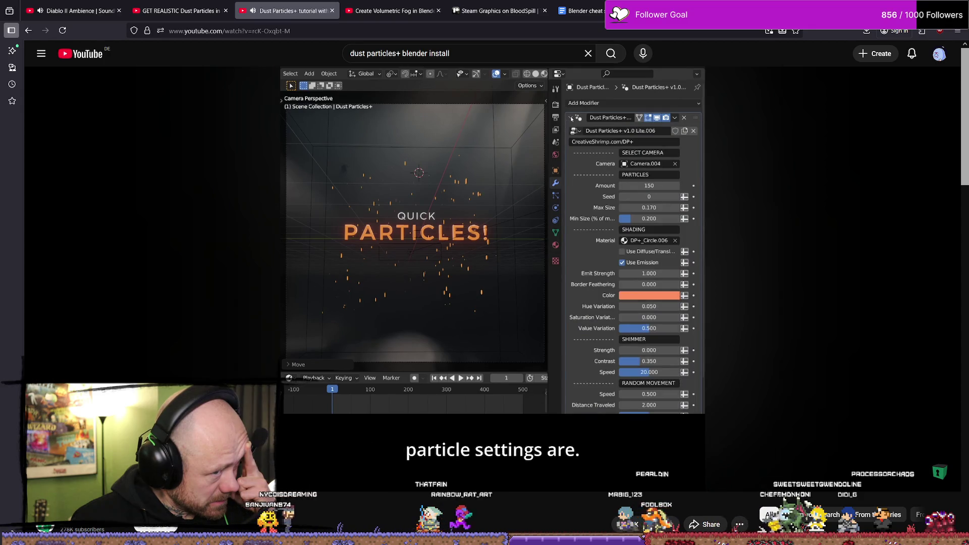
left_click(441, 360)
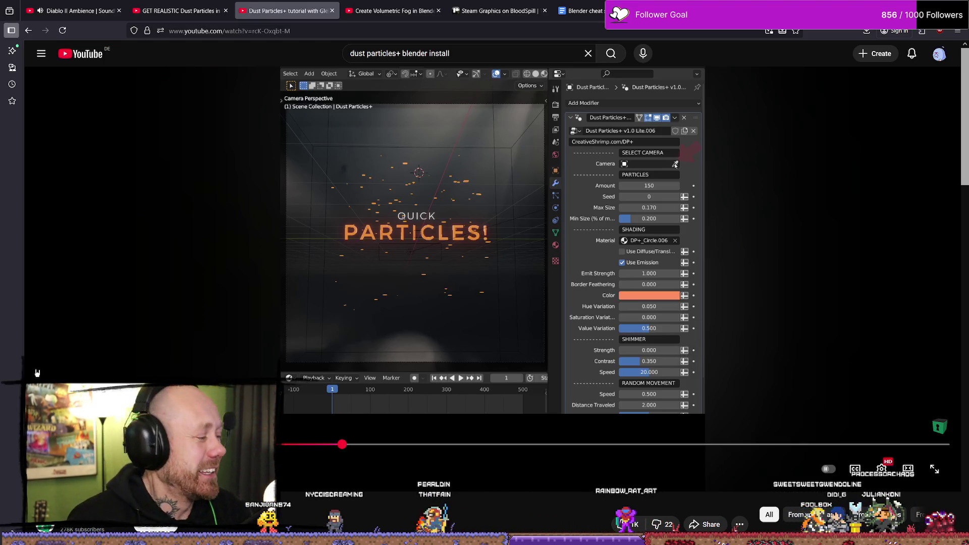
left_click(376, 330)
left_click_drag(557, 446, 714, 444)
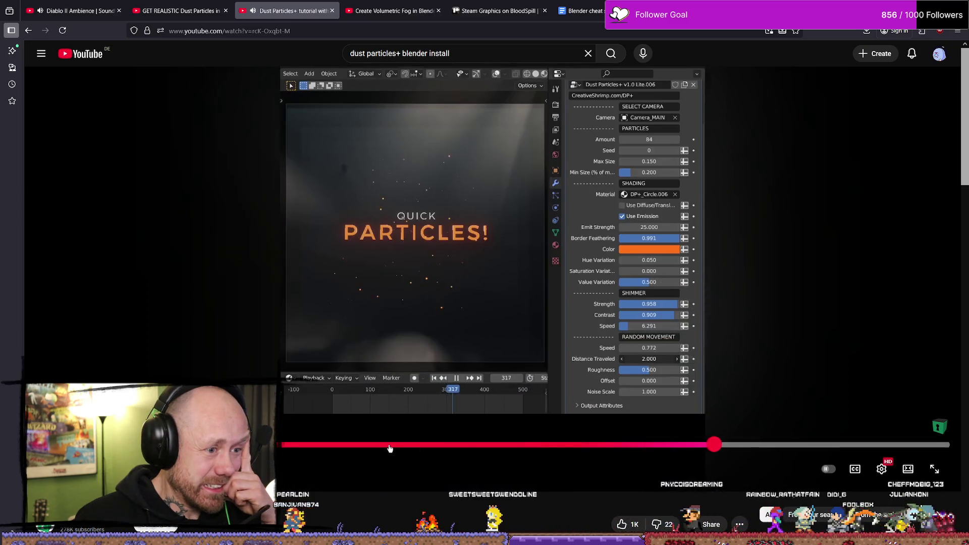
left_click(390, 449)
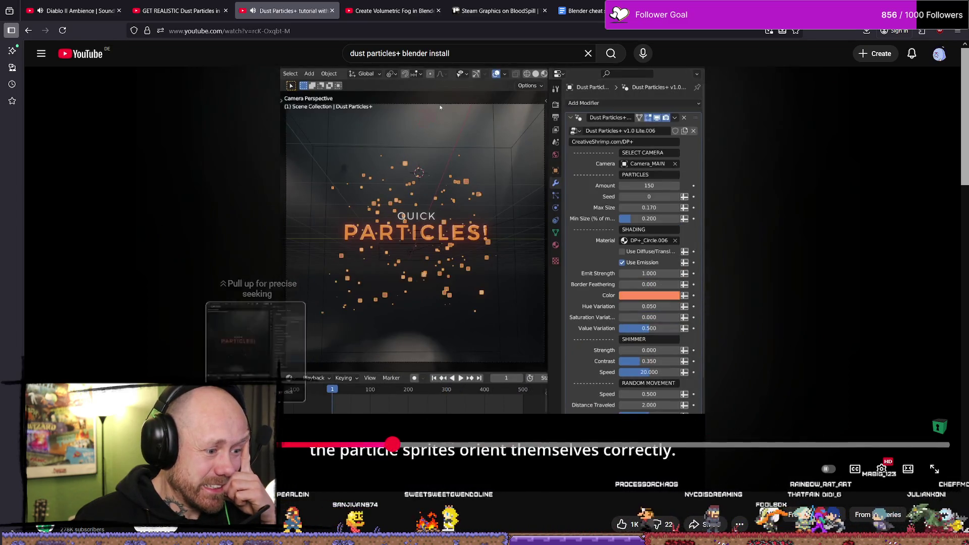
key("space")
scroll(485, 303, "down", 5)
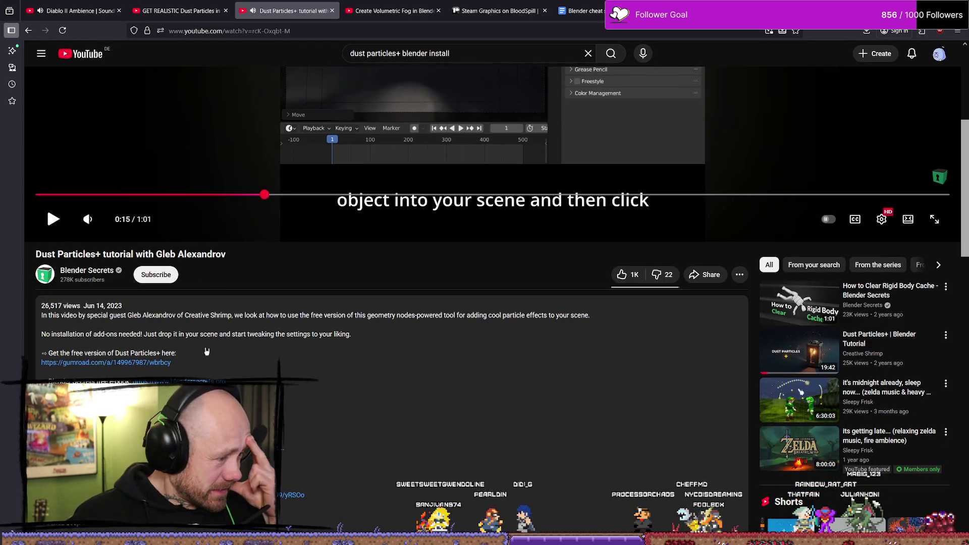
key("alt+Tab")
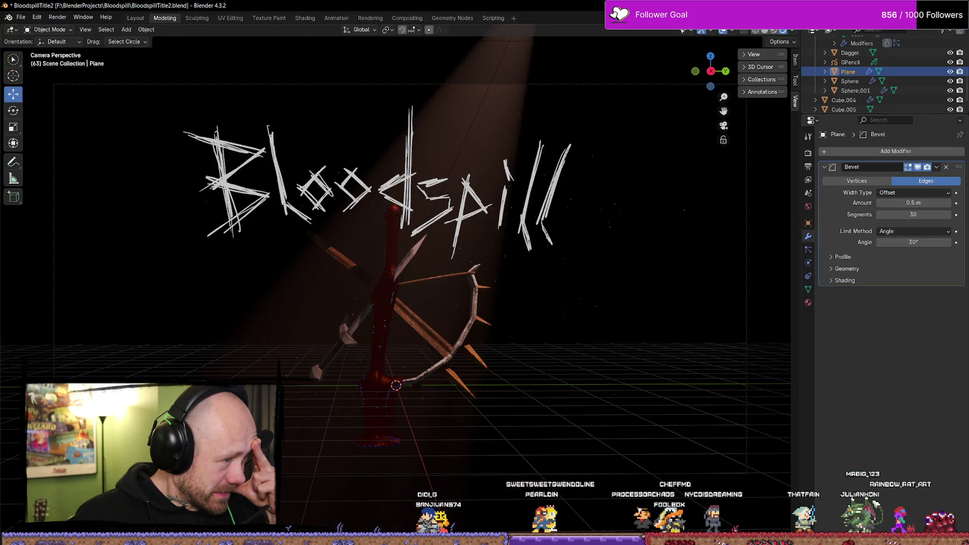
Step: Cancel File > New to keep the Bloodspill scene, then glance back at the paused tutorial
left_click(22, 17)
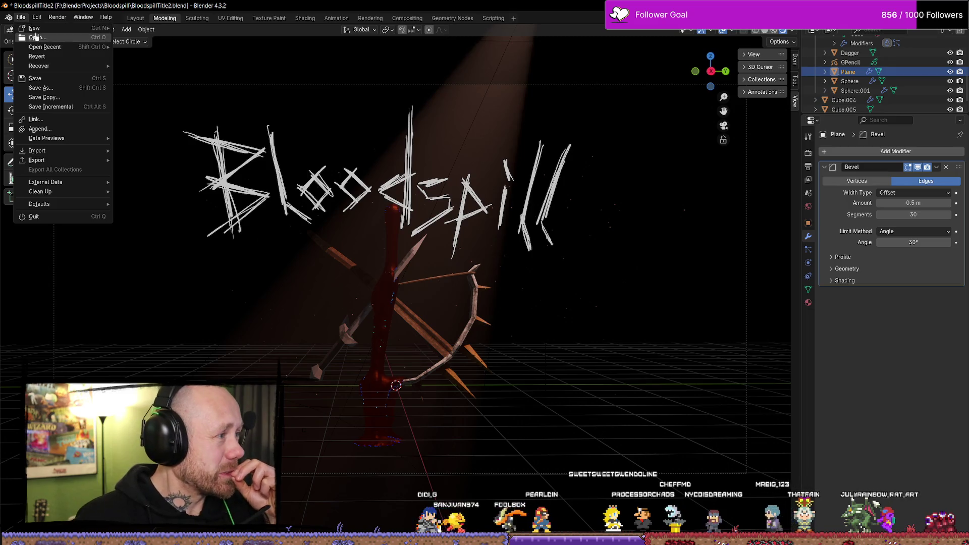
left_click(131, 29)
left_click(566, 297)
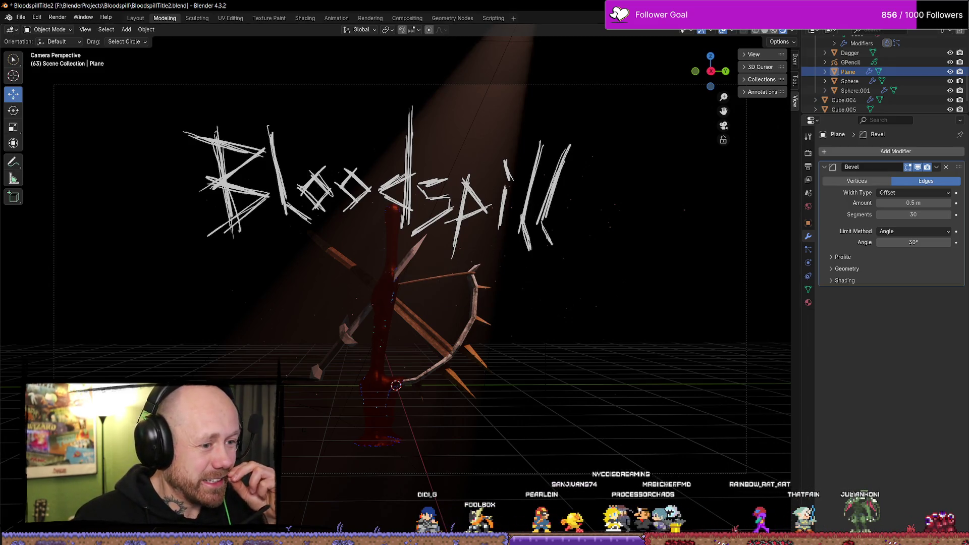
key("alt+Tab")
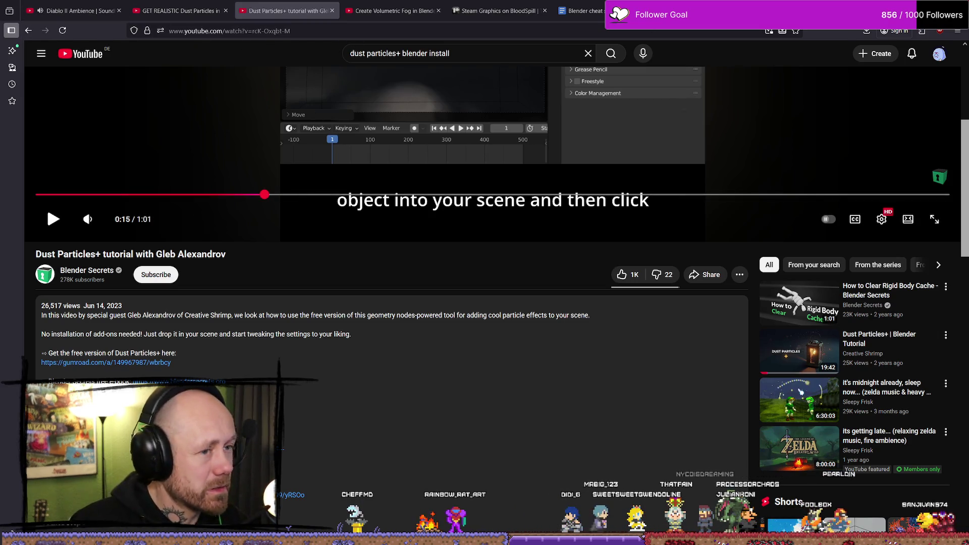
key("alt+Tab")
Step: Open D:\BlenderAddOn\dust_particles_lite_v1_2\dust_particles_lite_v1_2\dust_particles+_v1.2_lite.blend without saving the title scene
left_click(20, 17)
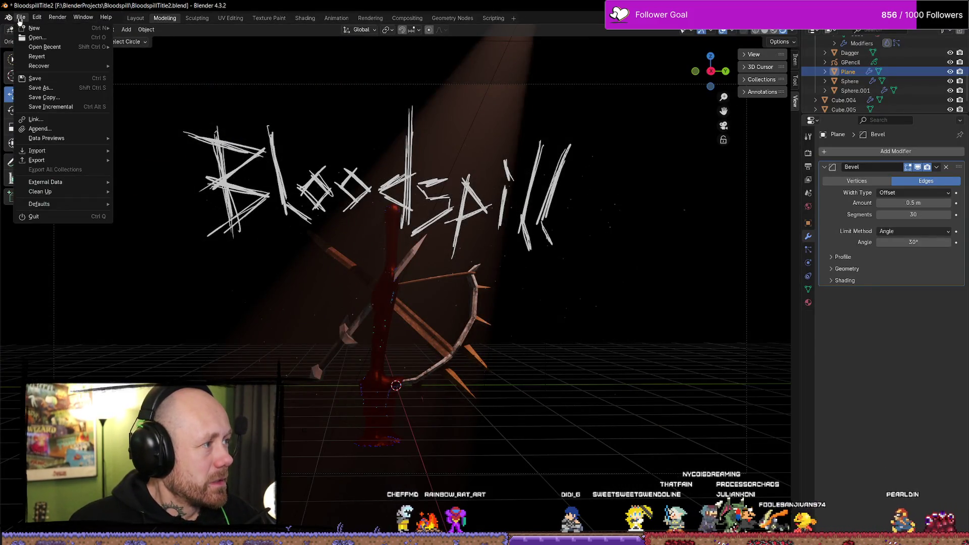
left_click(38, 37)
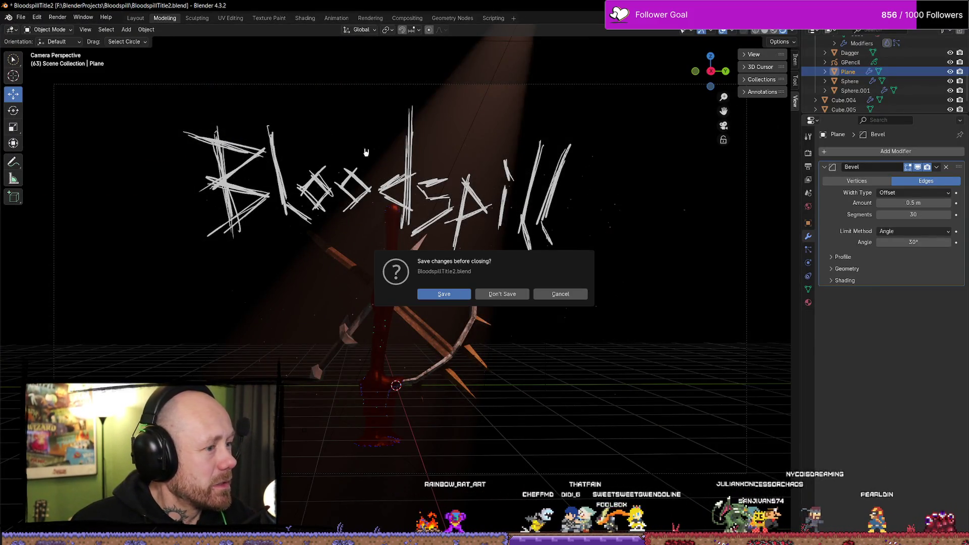
left_click(507, 294)
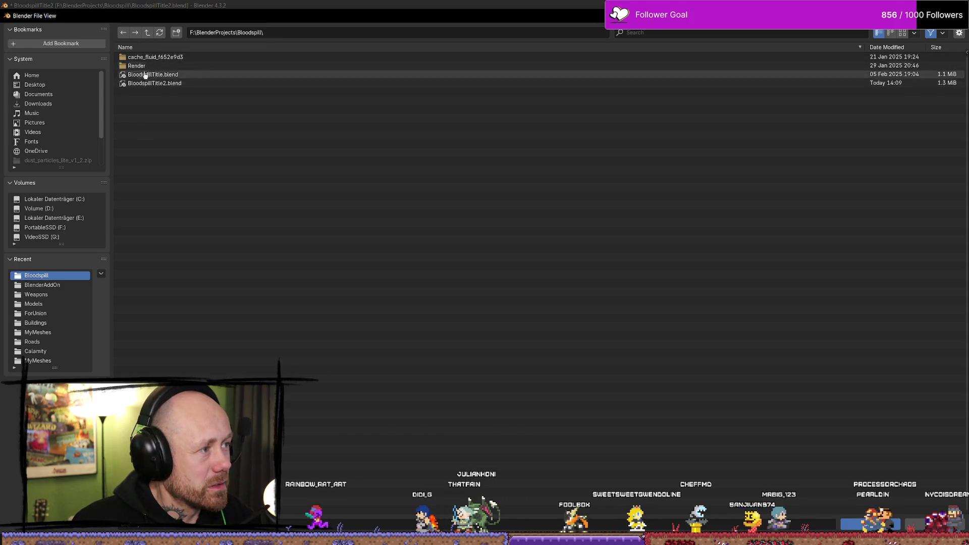
left_click(148, 34)
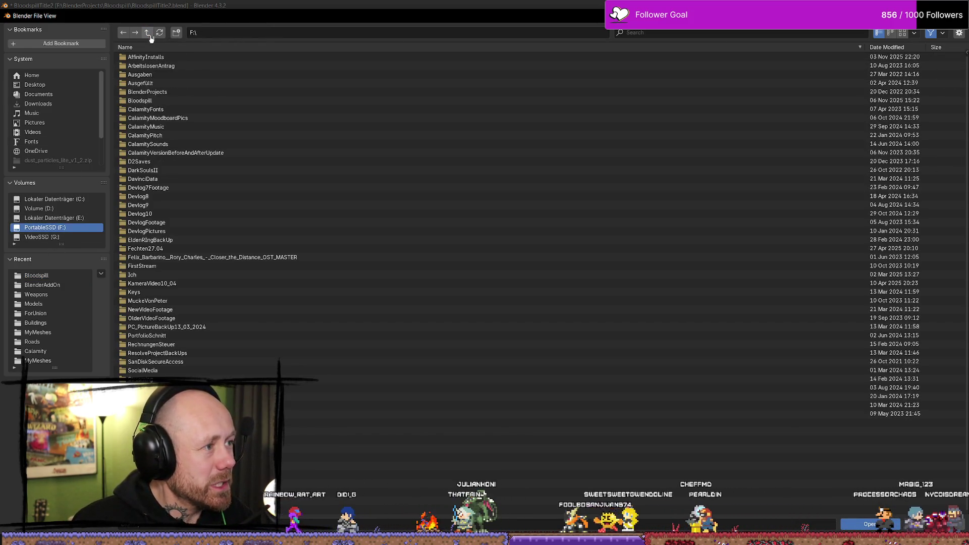
left_click(149, 92)
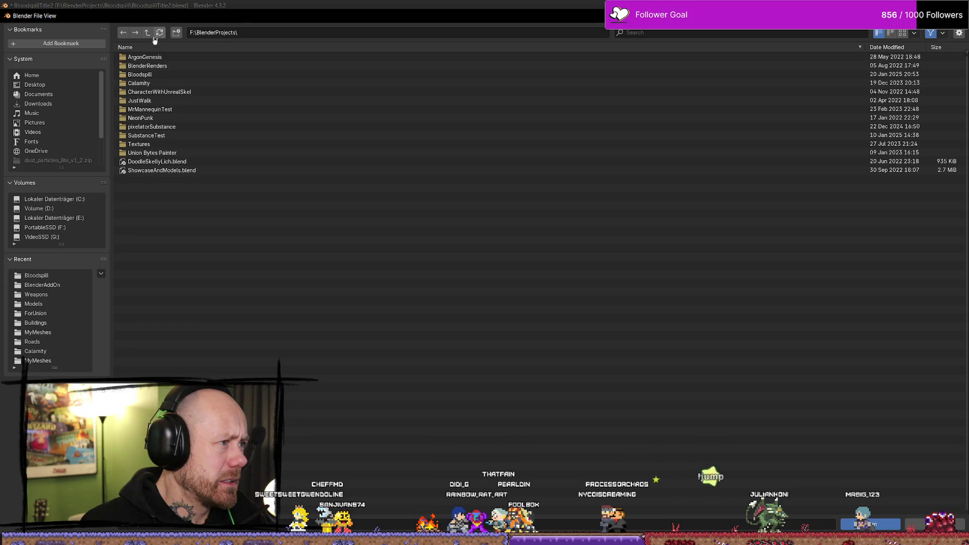
left_click(76, 208)
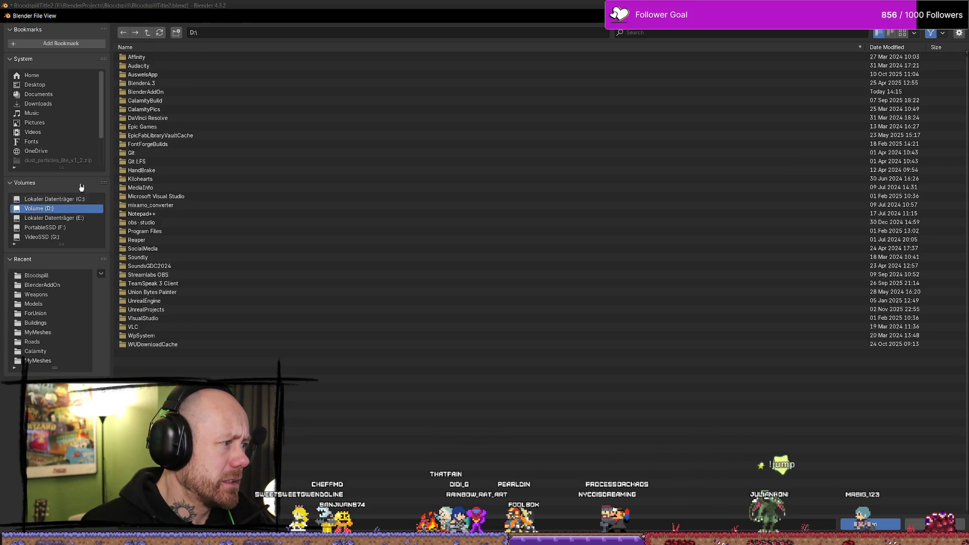
double_click(173, 92)
double_click(169, 57)
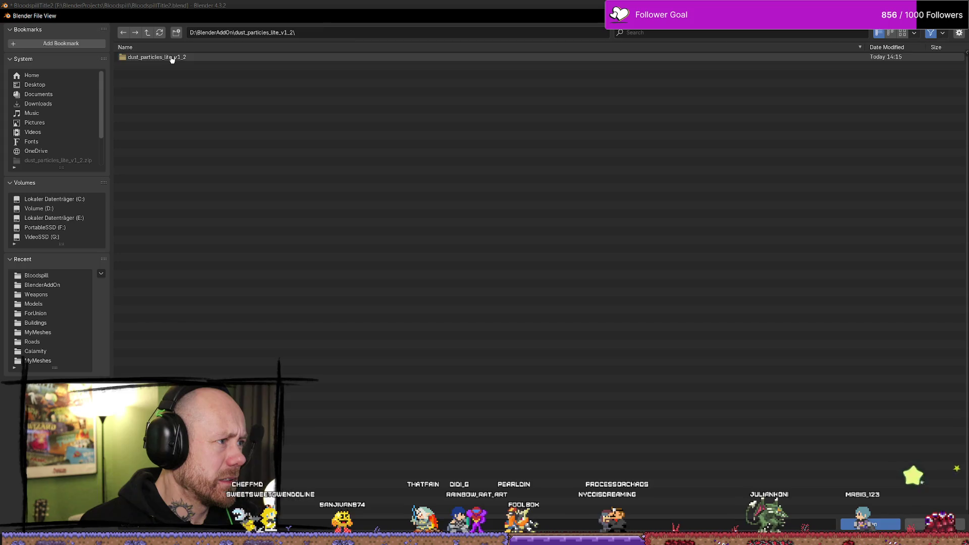
double_click(173, 57)
left_click(187, 74)
double_click(187, 76)
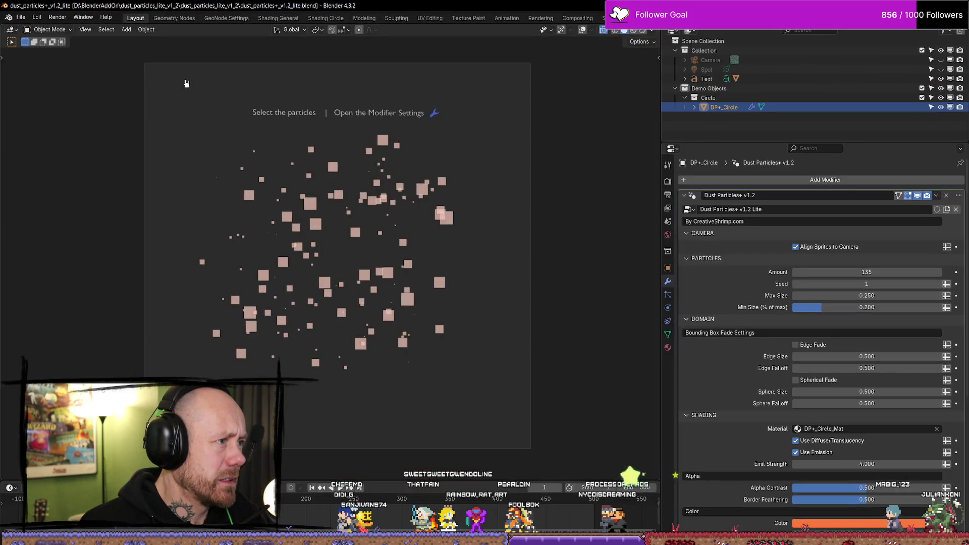
Step: Play the demo's dust particle animation and inspect the DP+_Circle object's options
key("space")
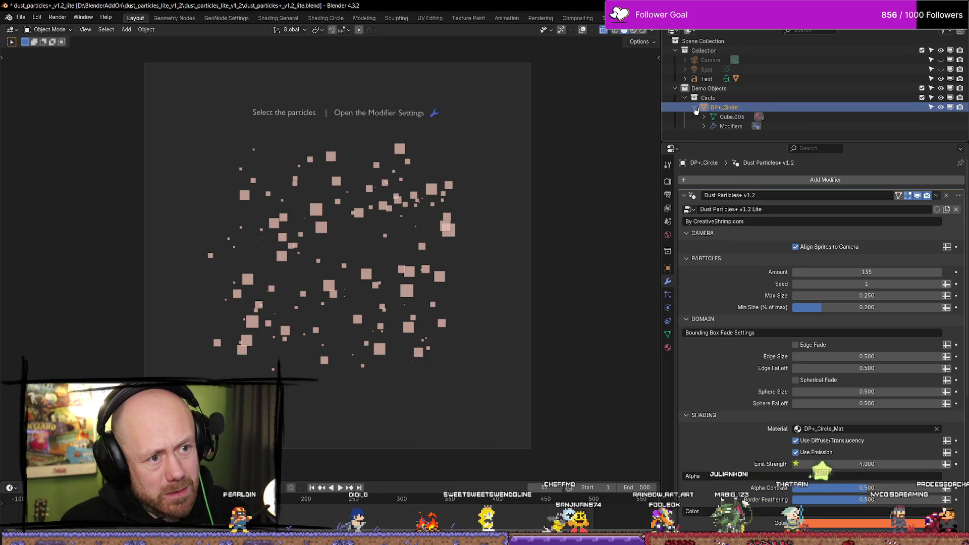
right_click(727, 110)
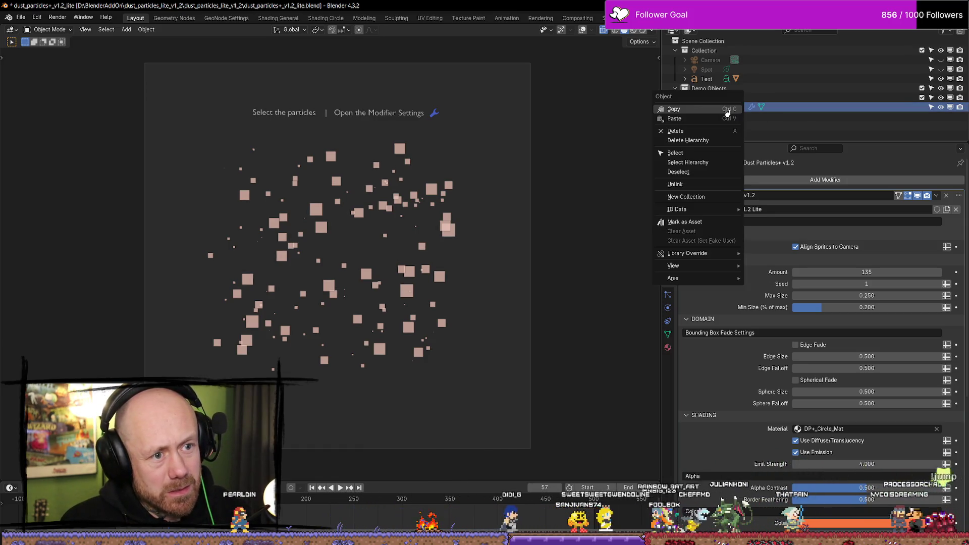
key("Escape")
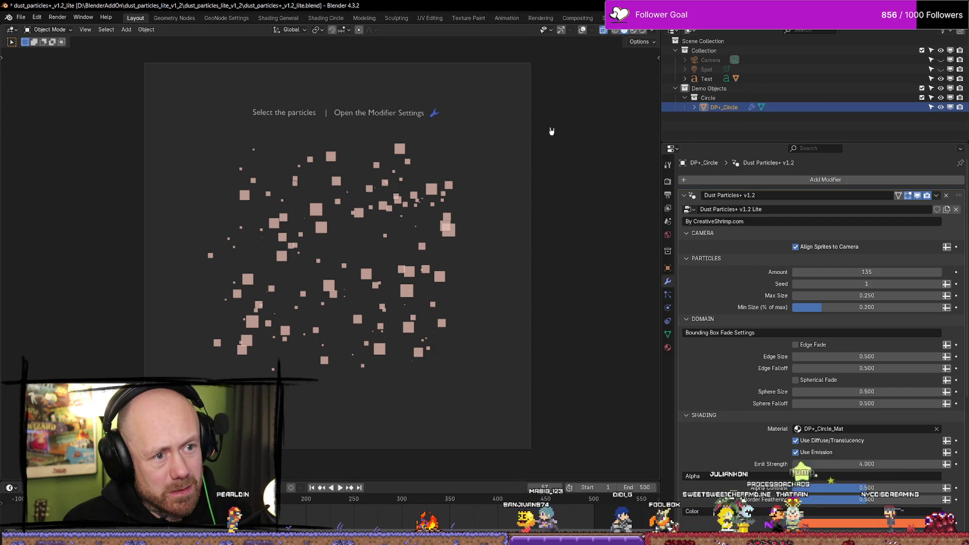
left_click(29, 19)
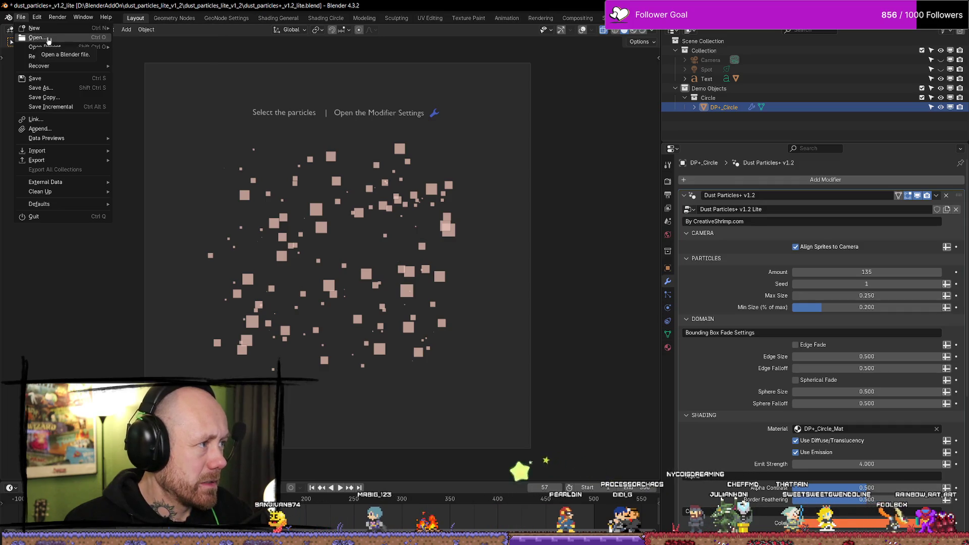
Step: Open F:\BlenderProjects\Bloodspill\BloodspillTitle2.blend, discarding changes to the demo file
left_click(48, 39)
left_click(512, 294)
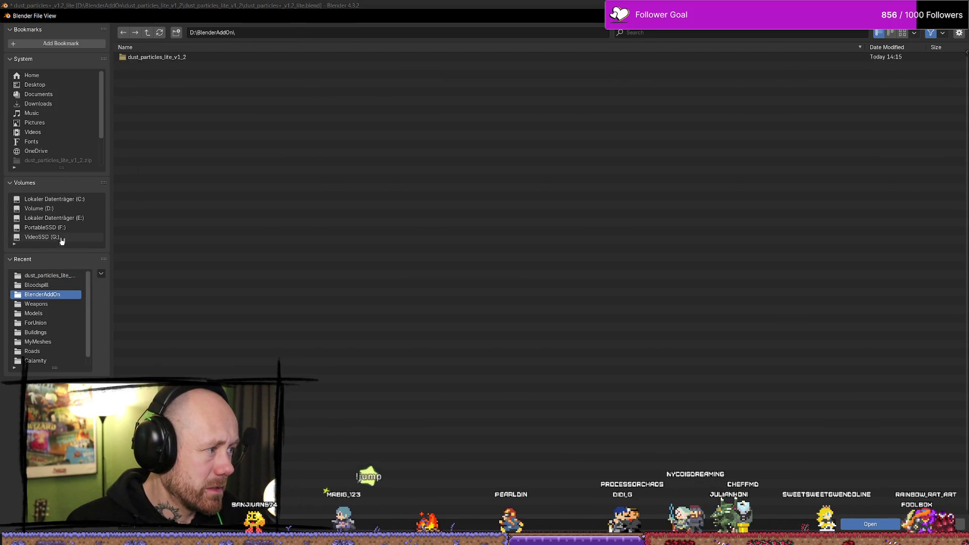
left_click(44, 227)
double_click(154, 98)
left_click(158, 77)
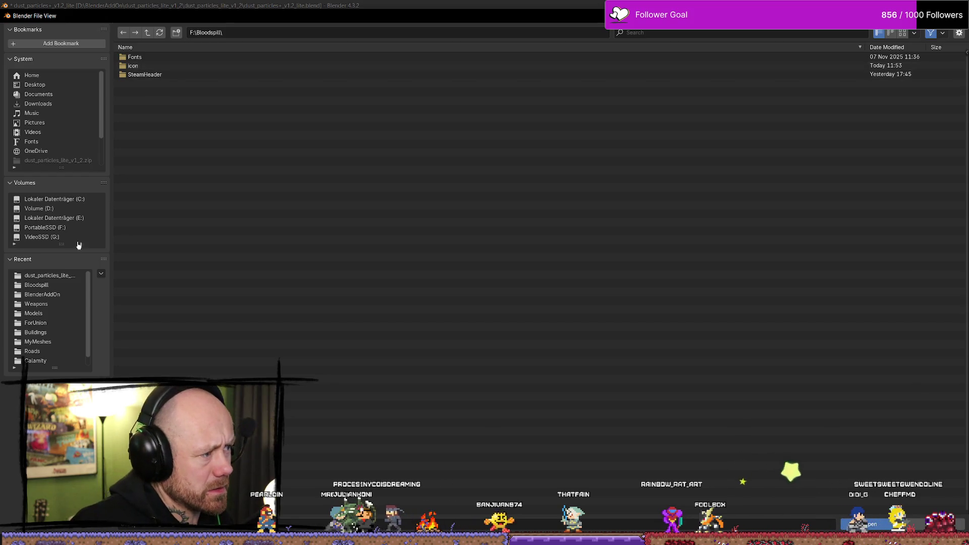
left_click(147, 33)
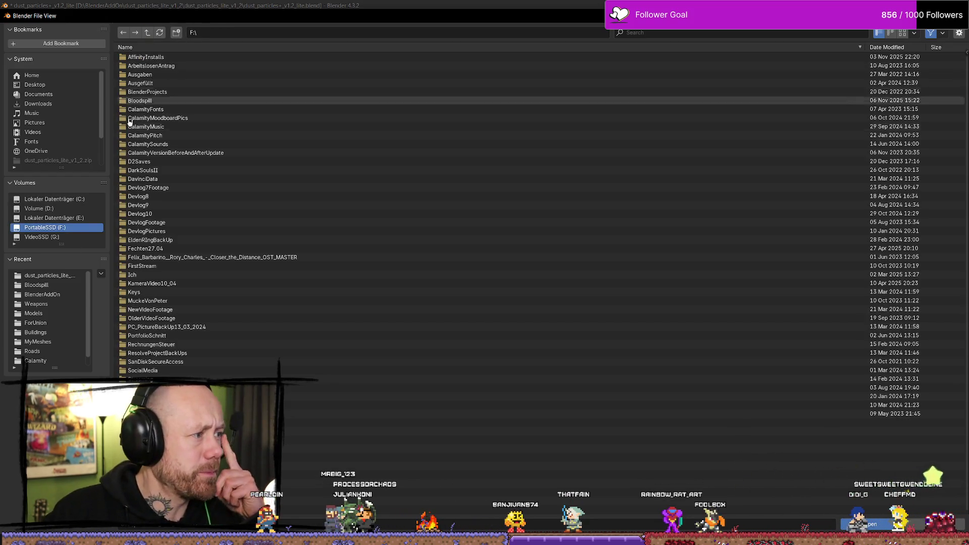
double_click(152, 93)
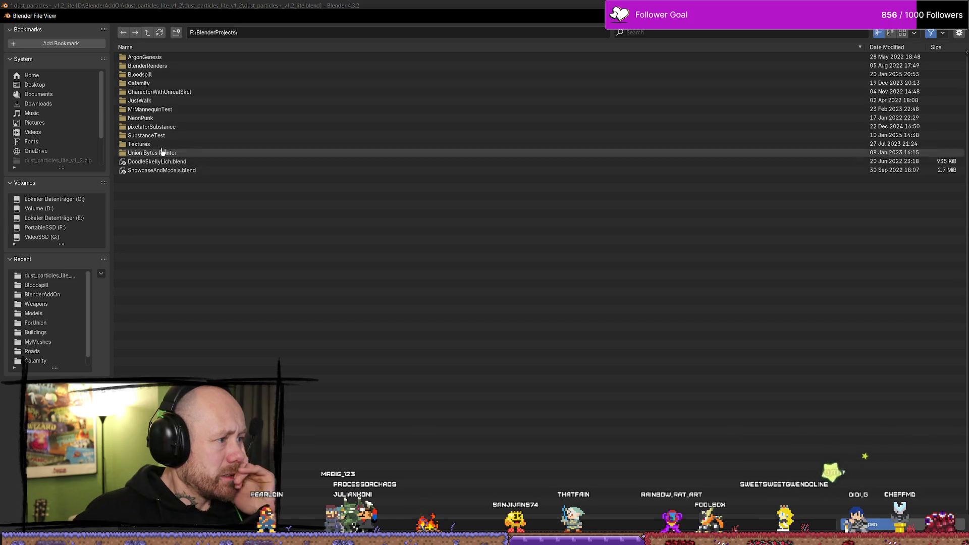
double_click(146, 74)
double_click(171, 83)
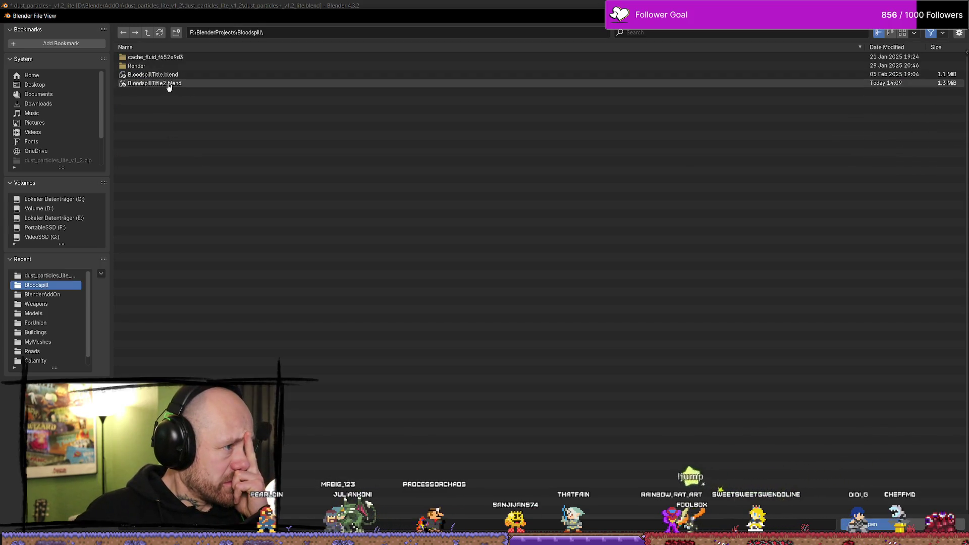
scroll(540, 263, "down", 5)
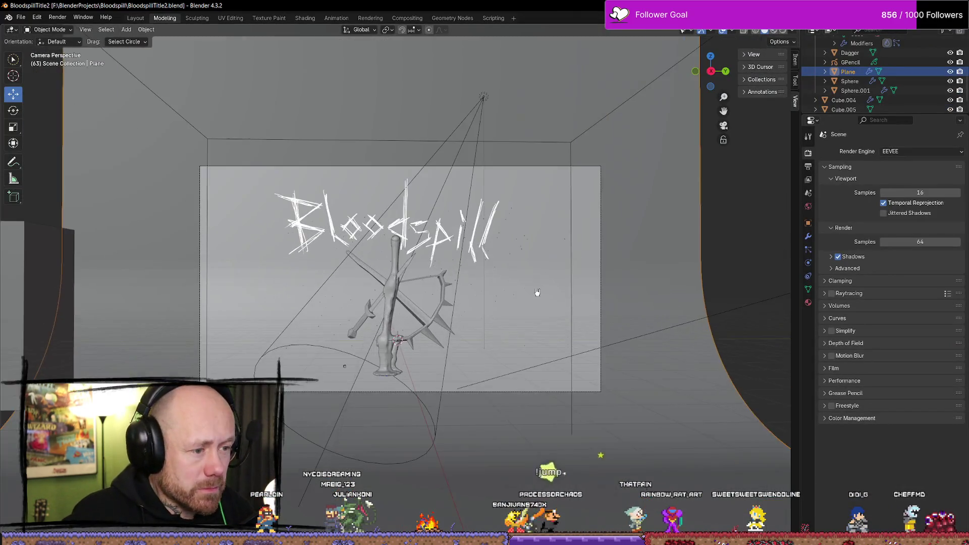
Step: Leave the camera view and select Cube.004 in the Outliner
scroll(536, 290, "down", 4)
key("KP_0")
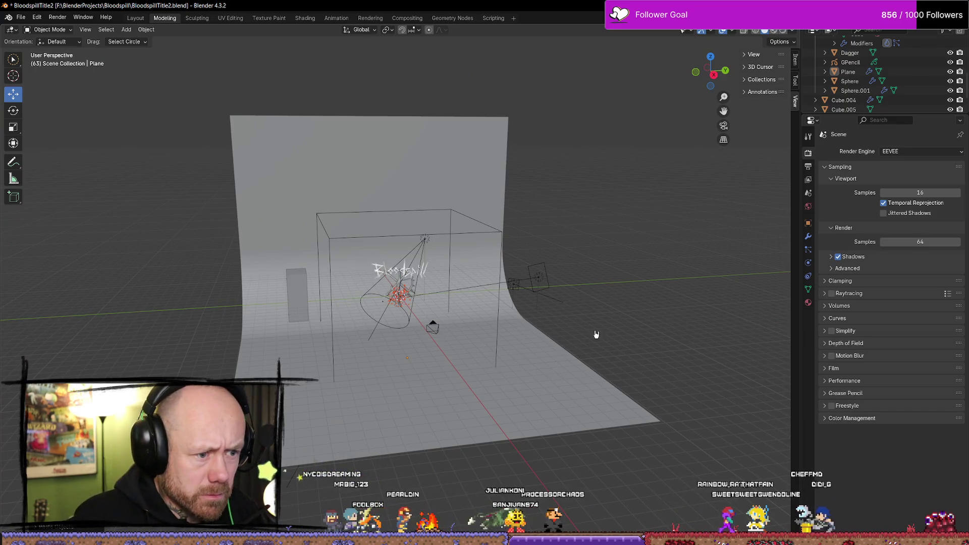
scroll(848, 81, "down", 2)
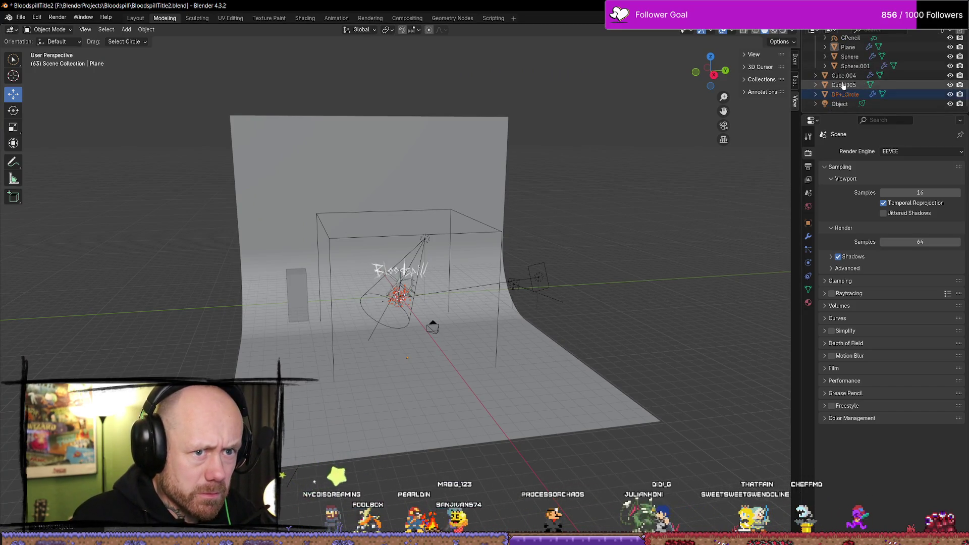
left_click(846, 96)
scroll(545, 275, "up", 5)
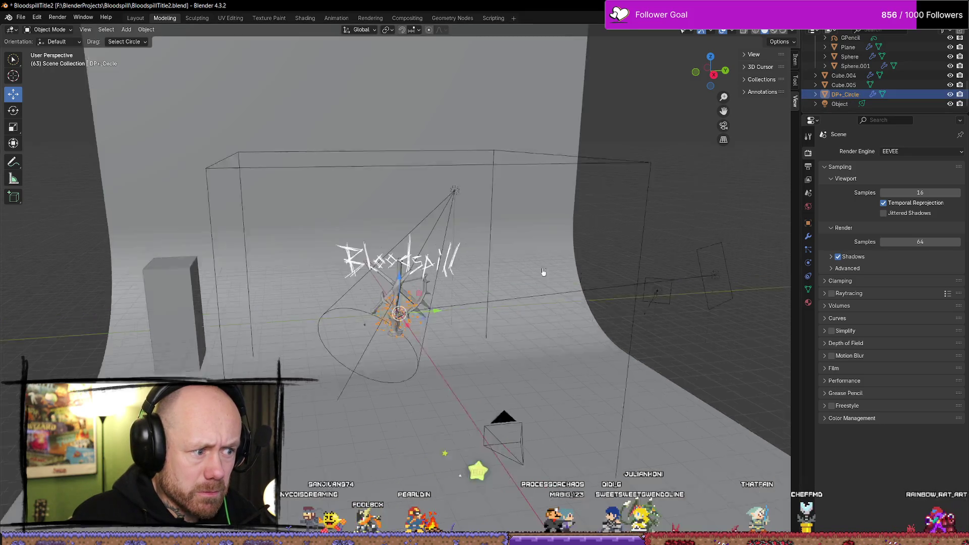
scroll(520, 298, "down", 2)
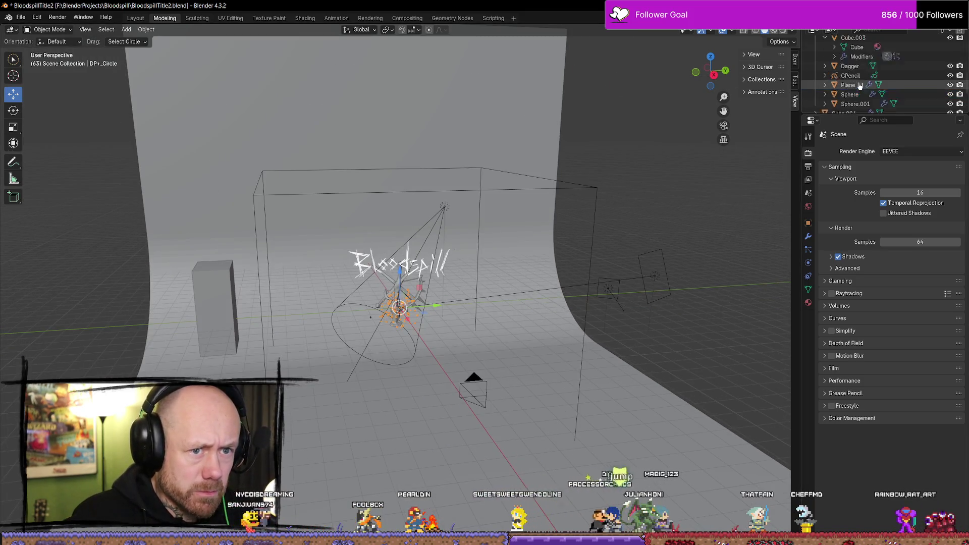
left_click(598, 191)
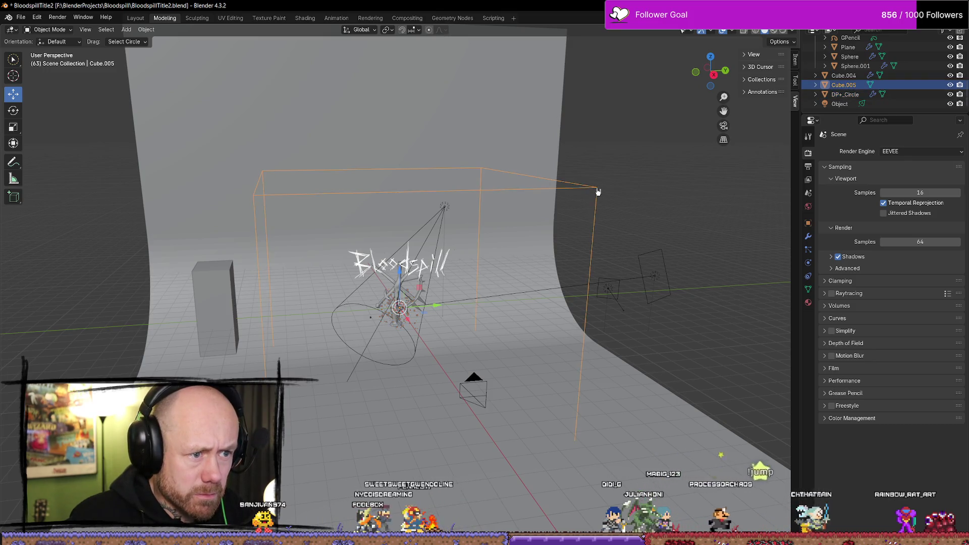
left_click(854, 76)
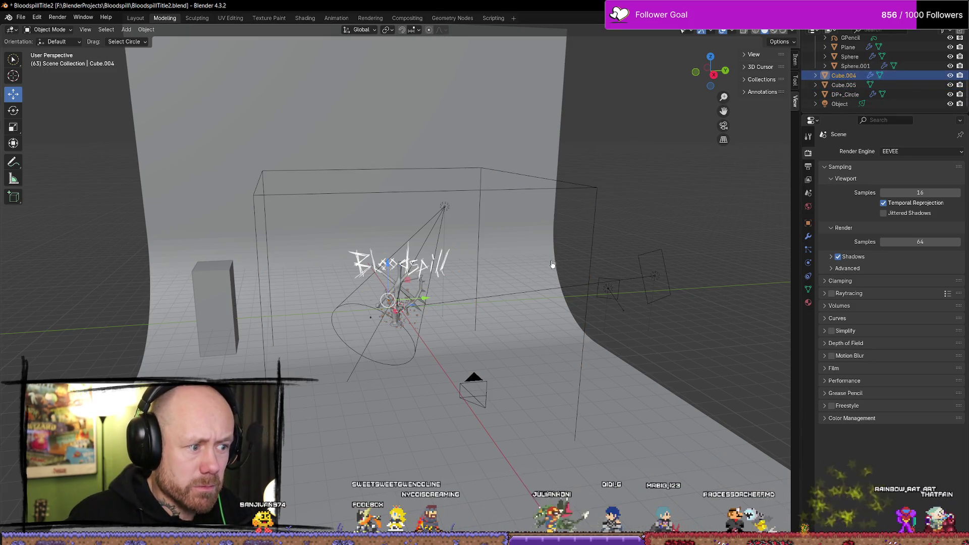
Step: Slide Cube.004 sideways along the Y axis
scroll(539, 260, "down", 8)
scroll(539, 260, "up", 6)
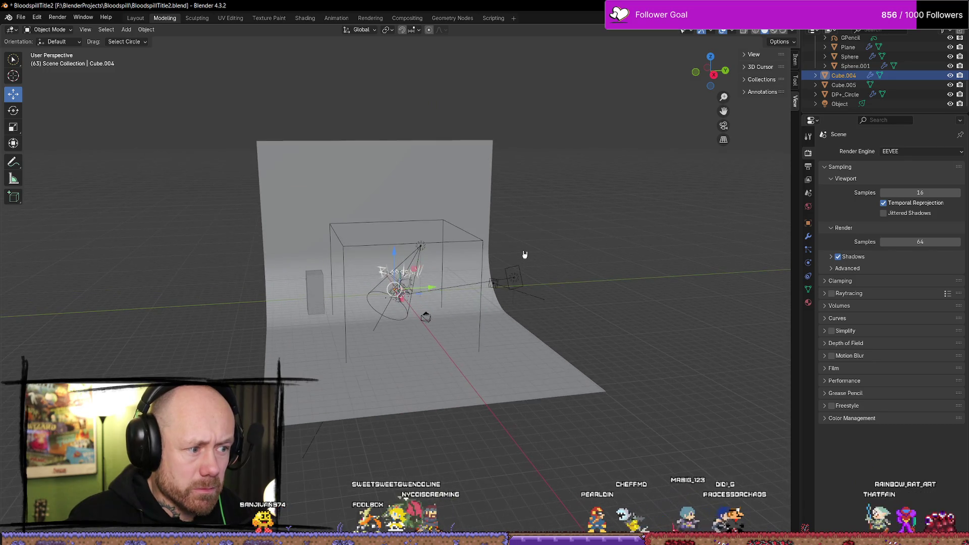
scroll(525, 254, "up", 5)
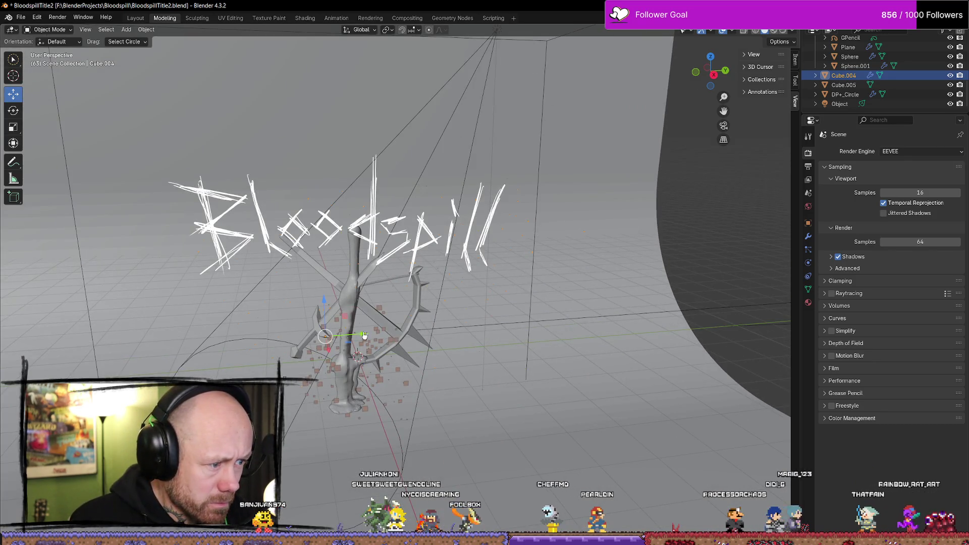
left_click_drag(364, 335, 391, 329)
left_click_drag(463, 326, 462, 323)
scroll(457, 308, "down", 10)
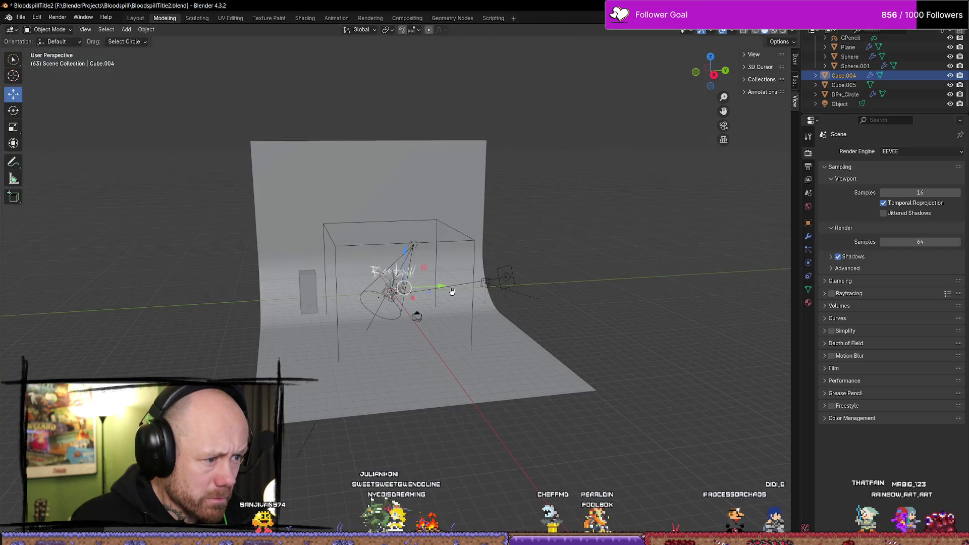
left_click_drag(446, 285, 678, 286)
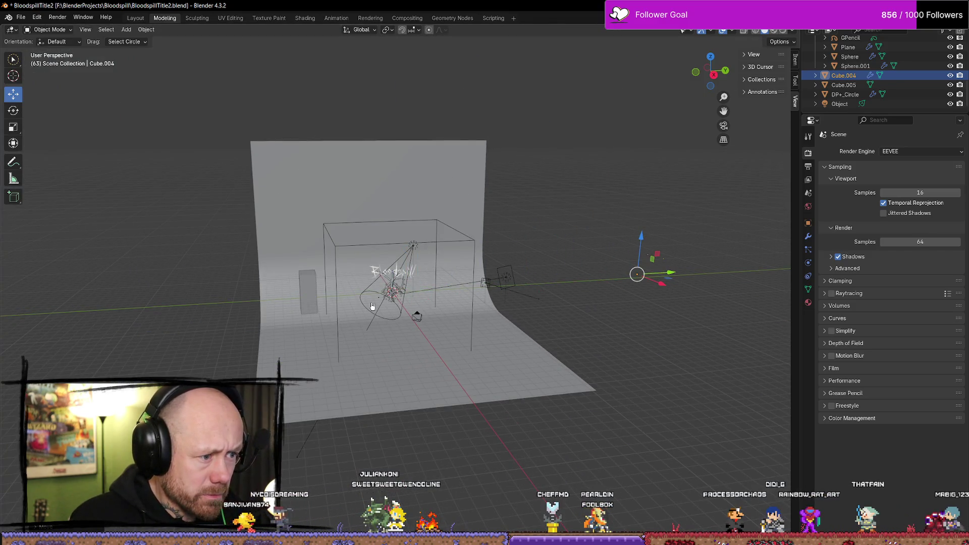
Step: Frame the DP+_Circle particles and play the animation in Rendered shading
left_click(393, 293)
key("KP_Decimal")
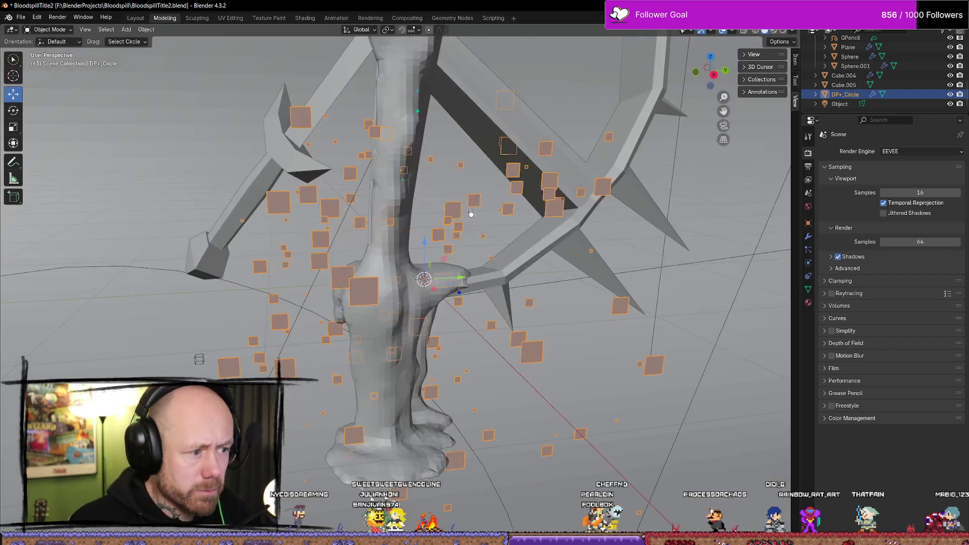
middle_click_drag(504, 229, 650, 124)
left_click(783, 30)
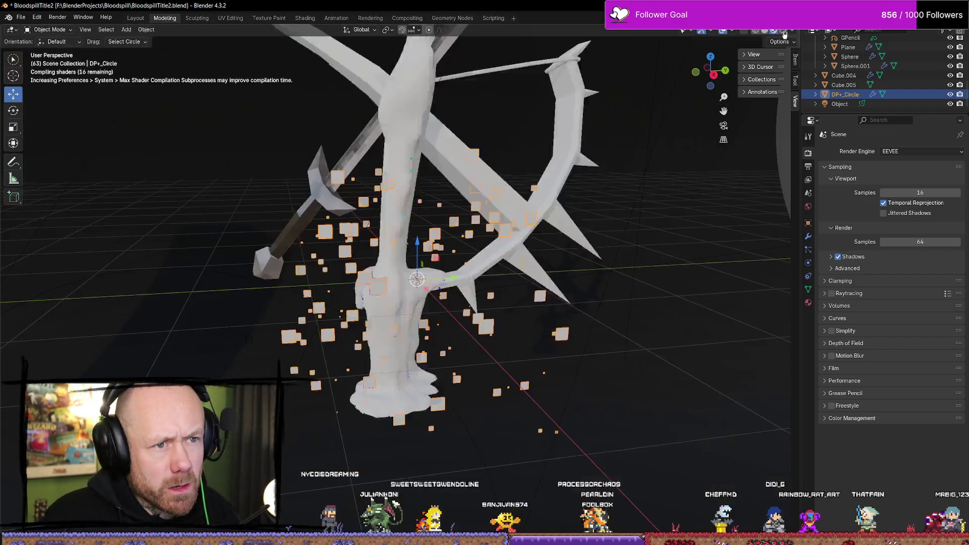
key("space")
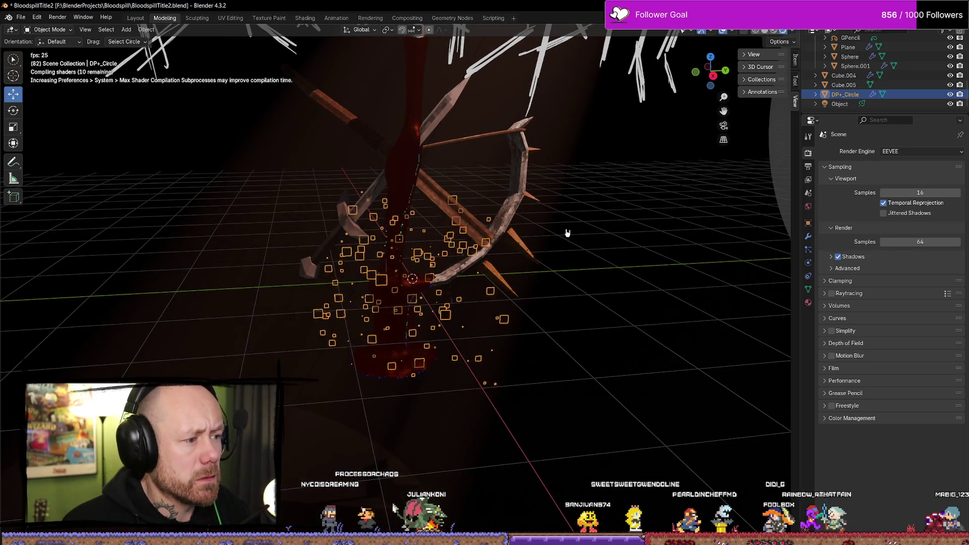
left_click(565, 230)
middle_click_drag(565, 217, 565, 239)
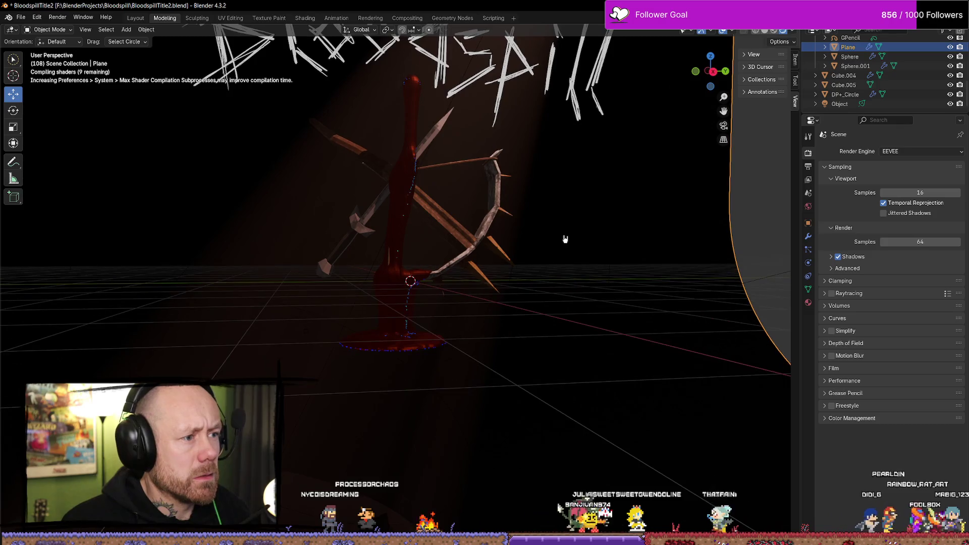
Step: Reselect DP+_Circle, return to the camera view, and save the scene
left_click(850, 95)
scroll(488, 266, "down", 3)
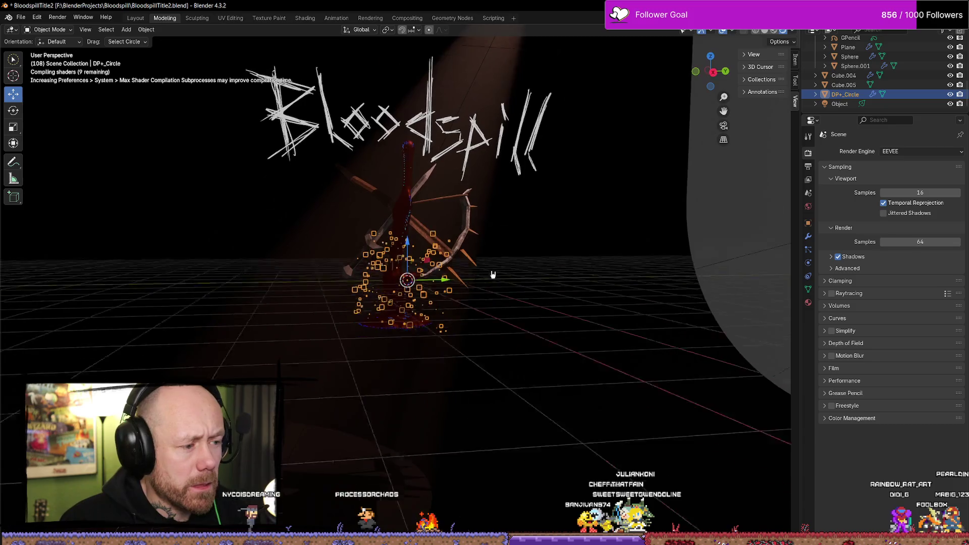
scroll(492, 275, "up", 5)
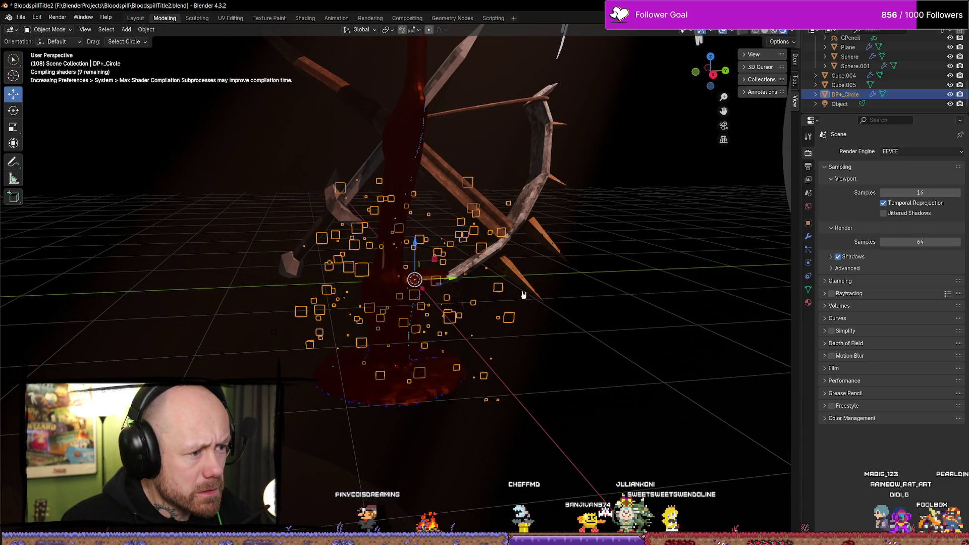
middle_click_drag(523, 295, 526, 305)
scroll(526, 306, "up", 1)
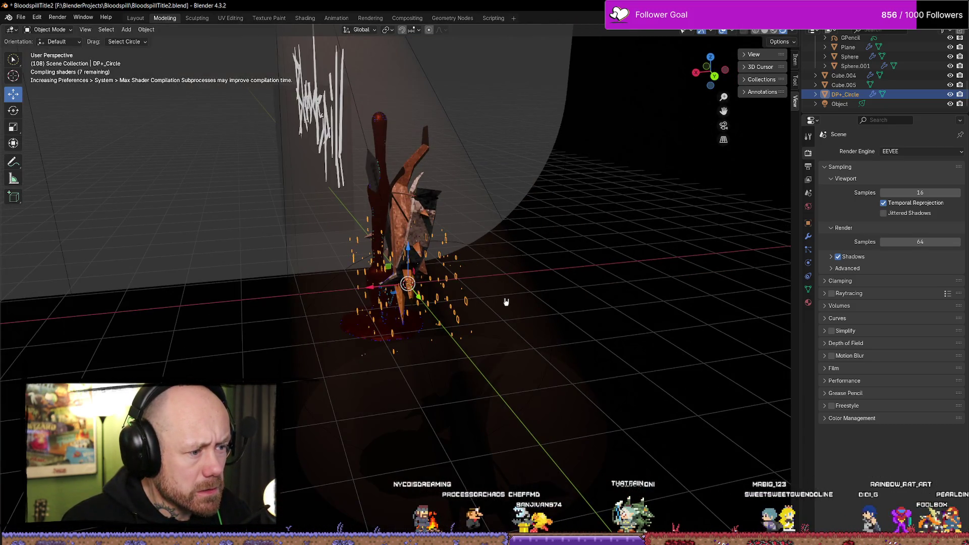
key("KP_0")
scroll(504, 301, "up", 3)
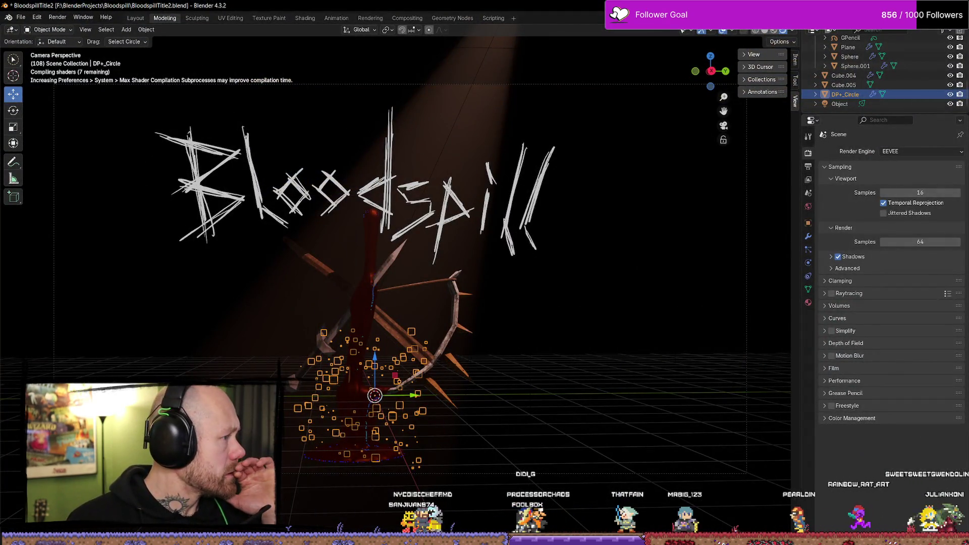
key("ctrl+s")
Step: Watch the tutorial's particle-settings section, then show DP+_Circle's modifier settings in Blender
key("alt+Tab")
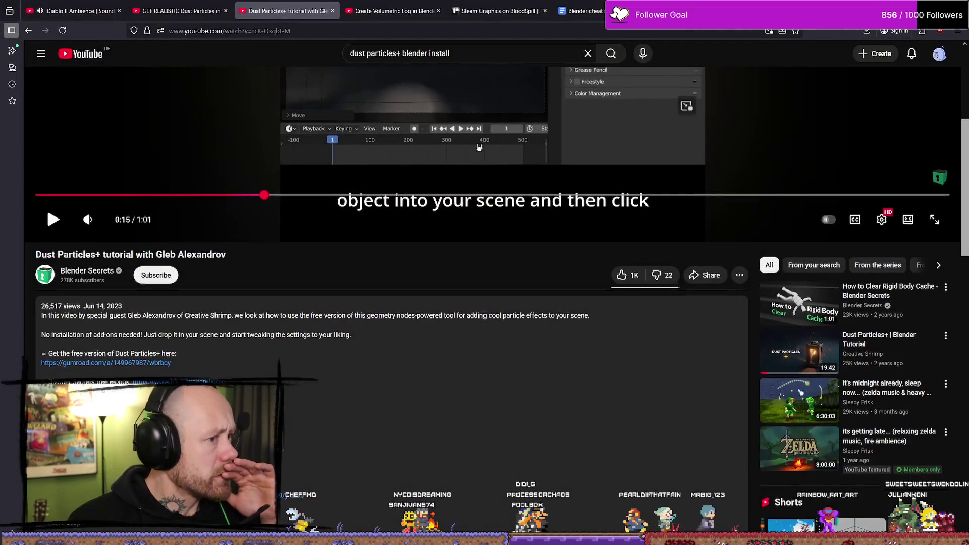
key("t")
key("Left")
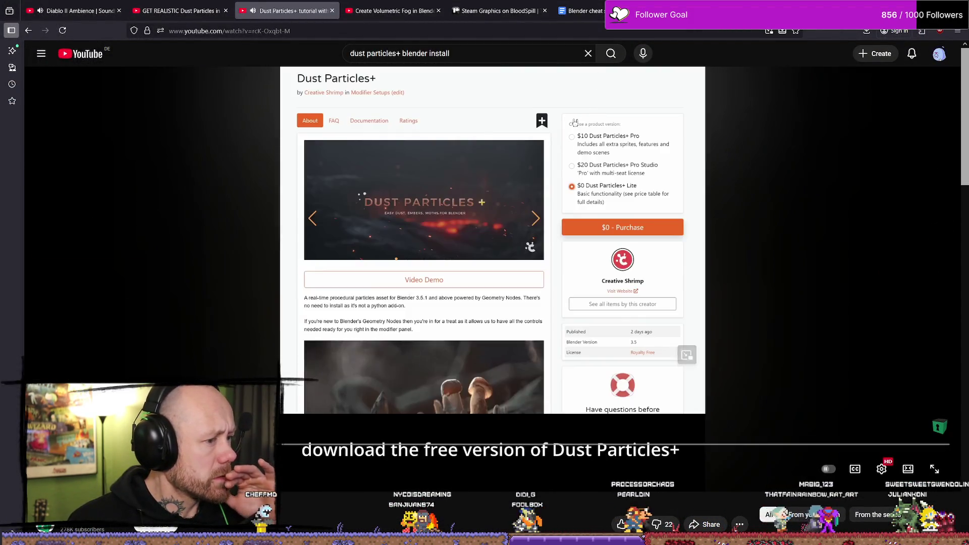
key("Right")
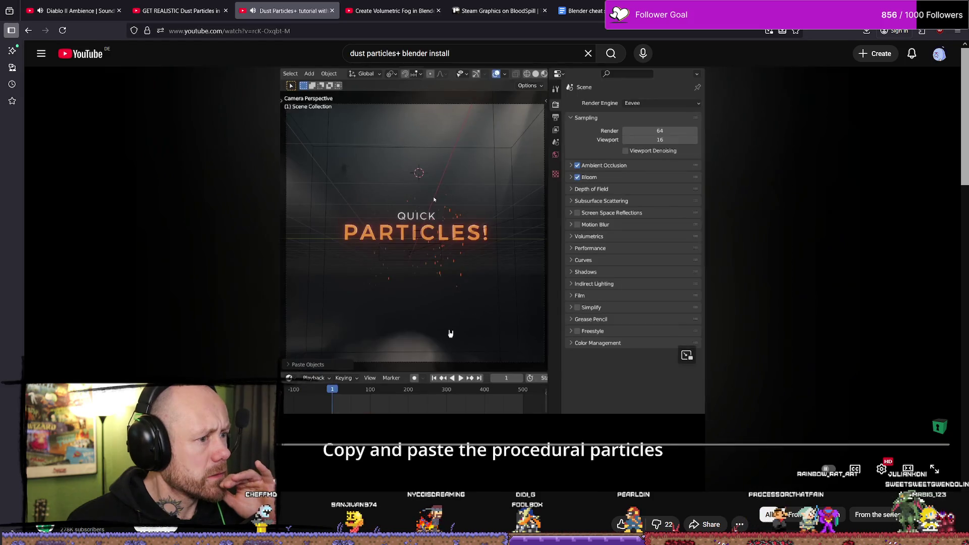
mouse_move(616, 10)
left_mouse_down()
mouse_move(528, 54)
mouse_move(500, 54)
left_mouse_up()
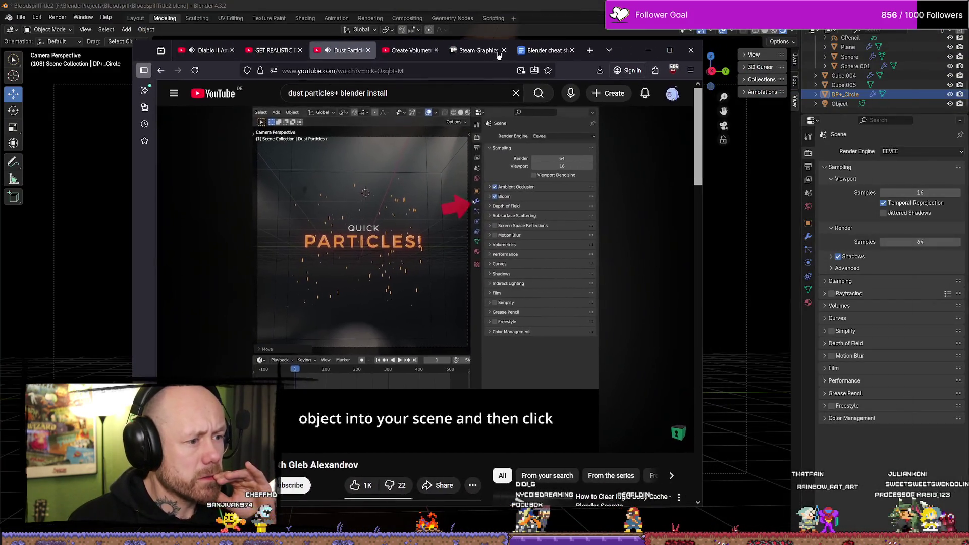
left_click(477, 315)
left_click(483, 314)
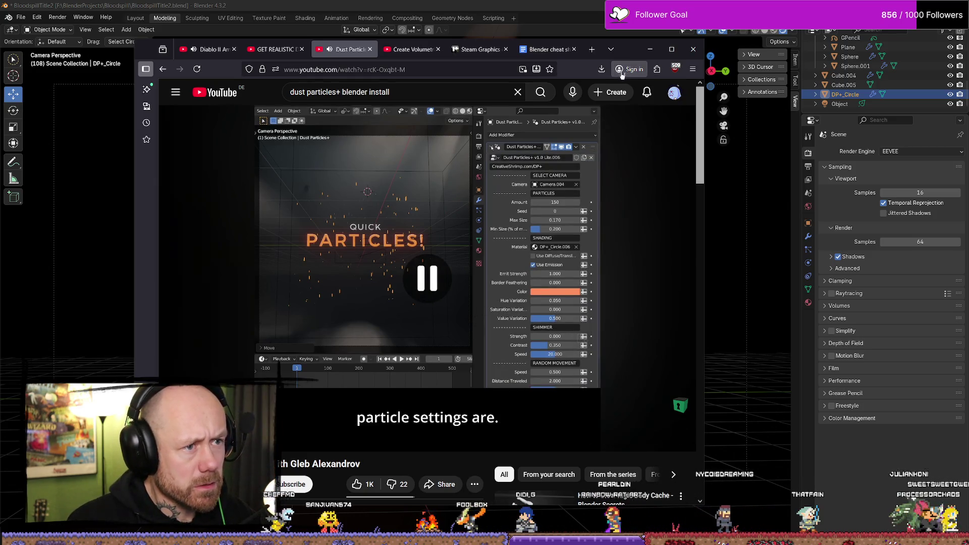
left_click(649, 49)
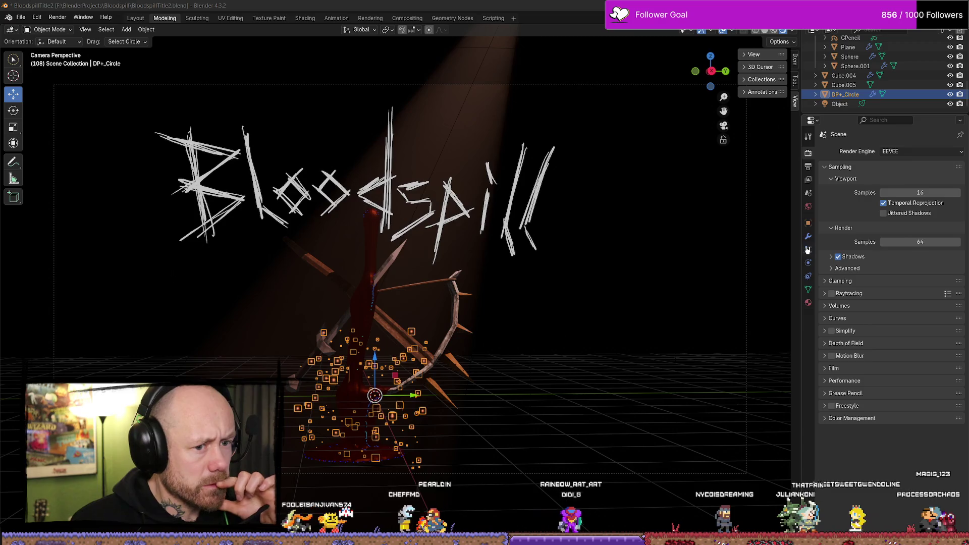
left_click(809, 236)
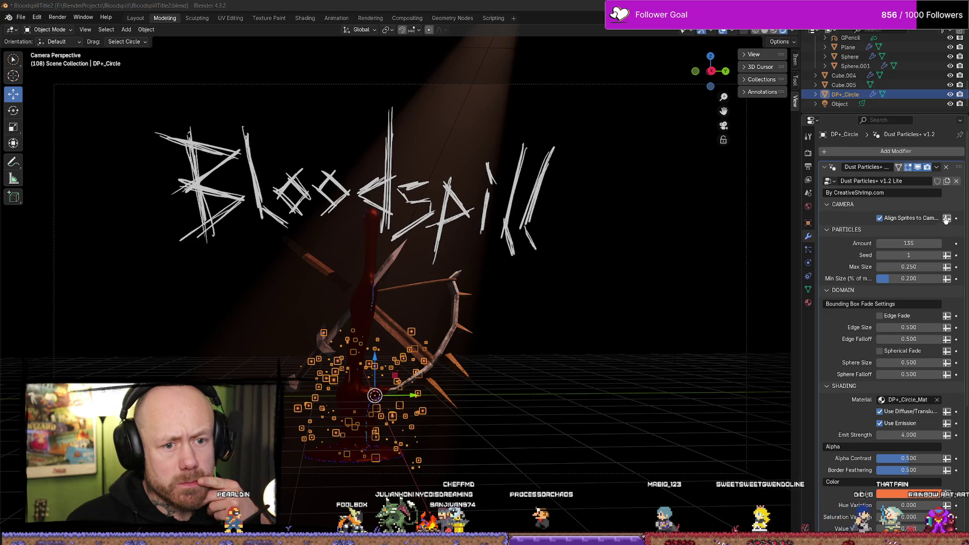
Step: Compare the dust with Align Sprites to Camera on and off, leaving it enabled
left_click(880, 218)
left_click(880, 218)
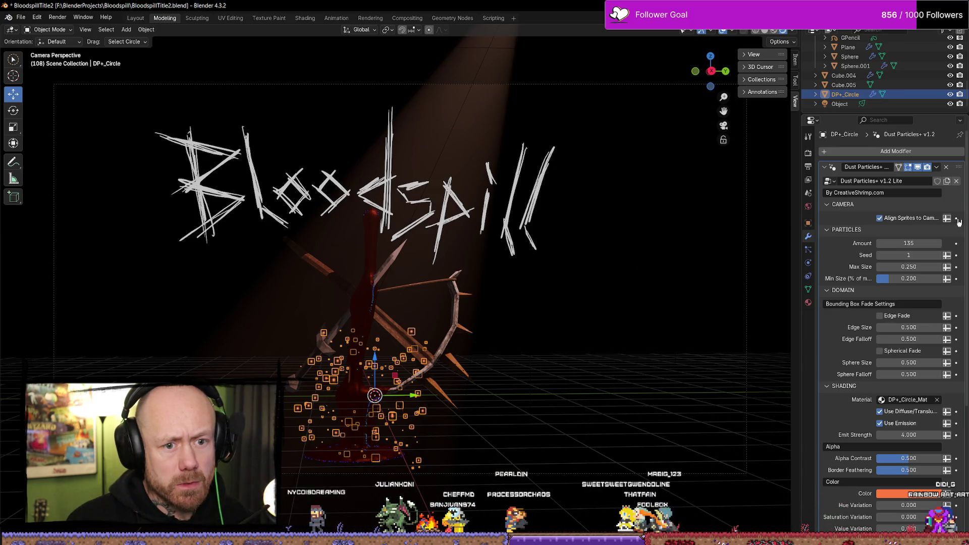
left_click(885, 223)
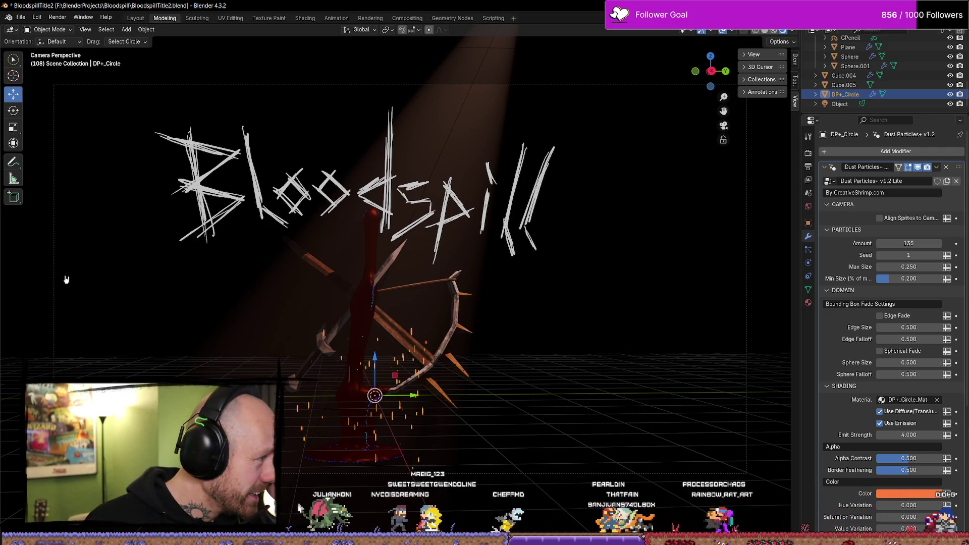
key("alt+Tab")
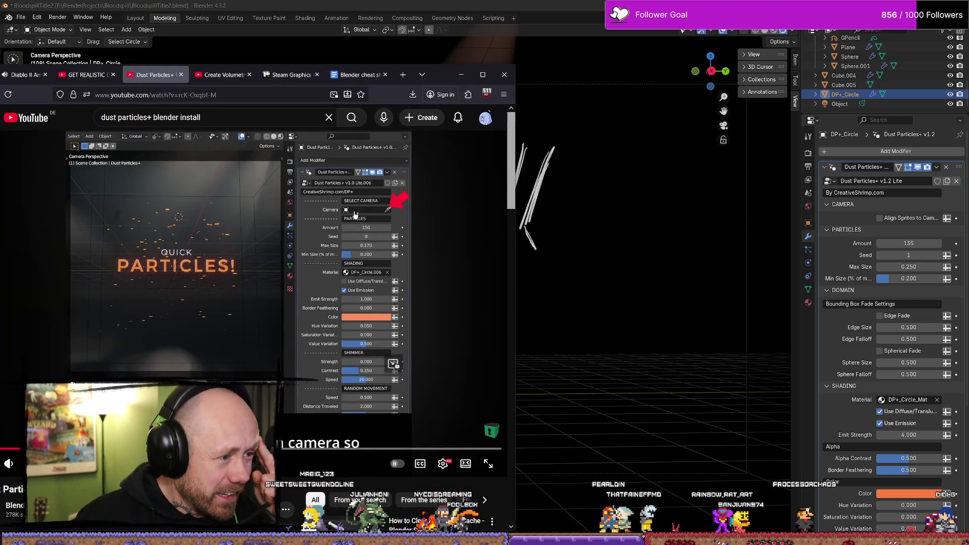
left_click(887, 222)
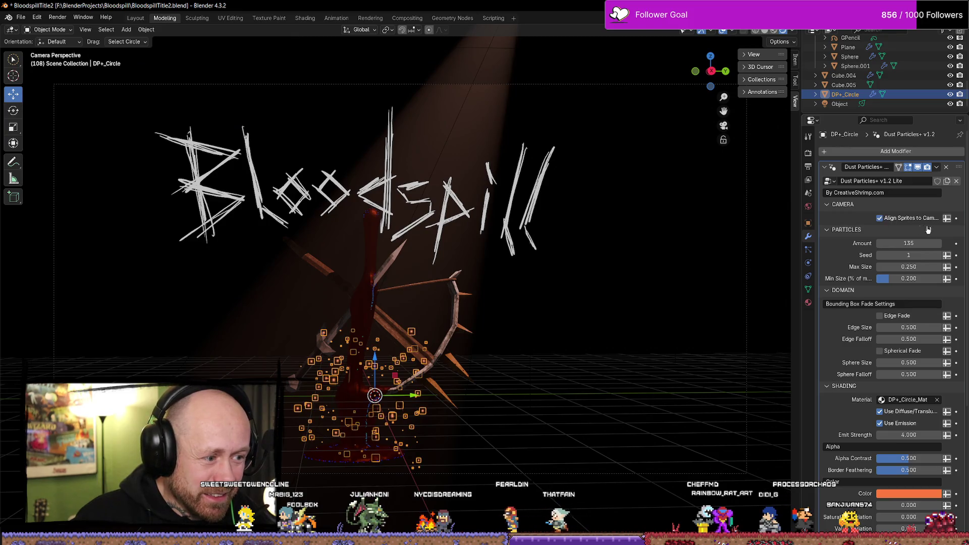
left_click(947, 220)
left_click(949, 222)
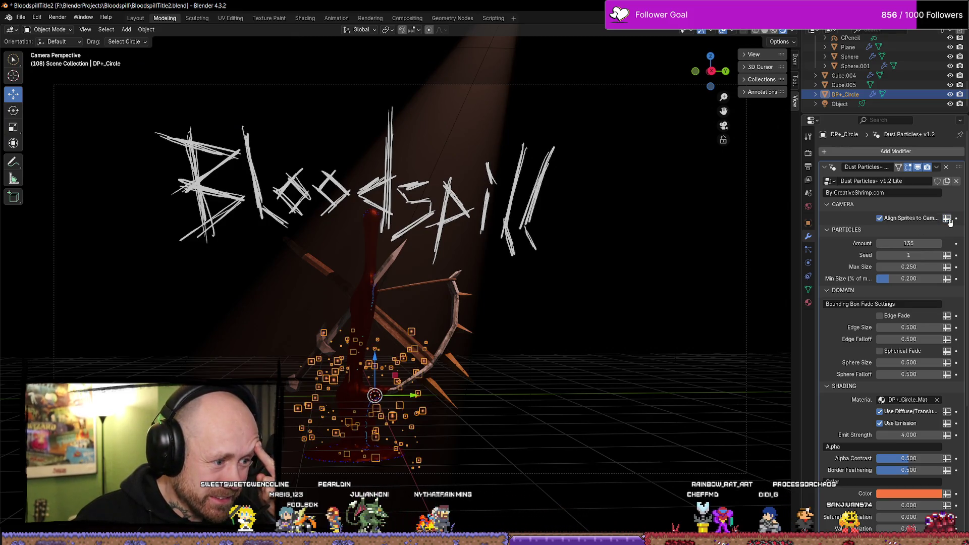
left_click(947, 222)
left_click(945, 224)
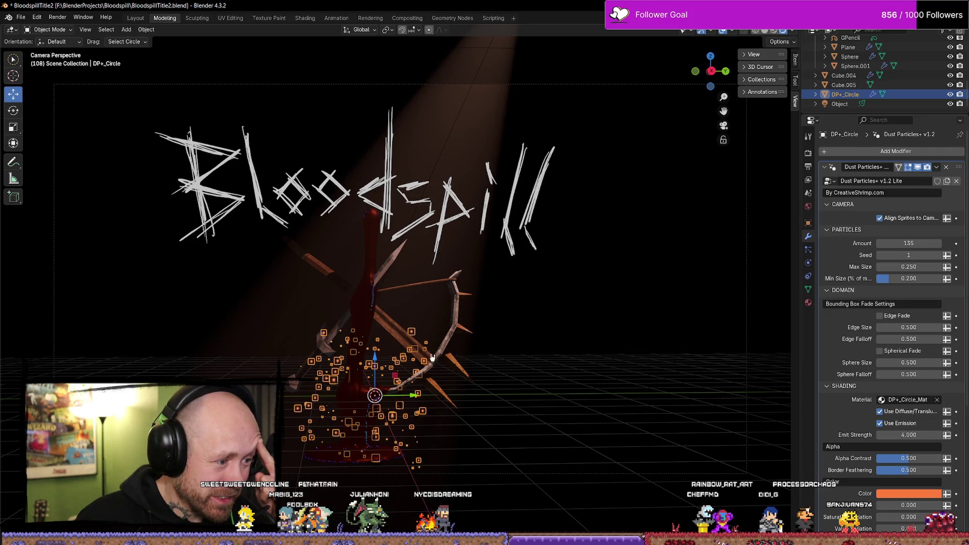
Step: Raise DP+_Circle along Z so the embers float higher around the dagger
left_click_drag(375, 358, 376, 279)
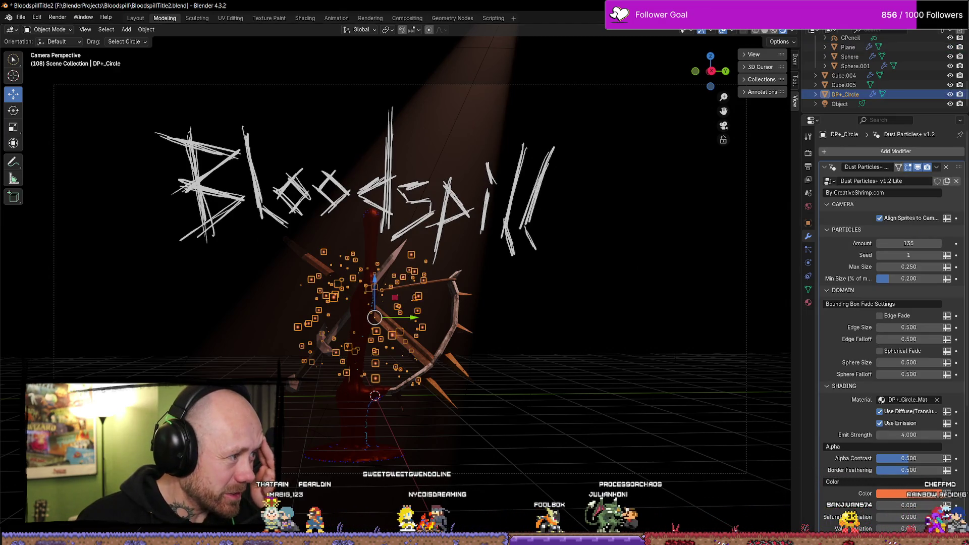
key("alt+Tab")
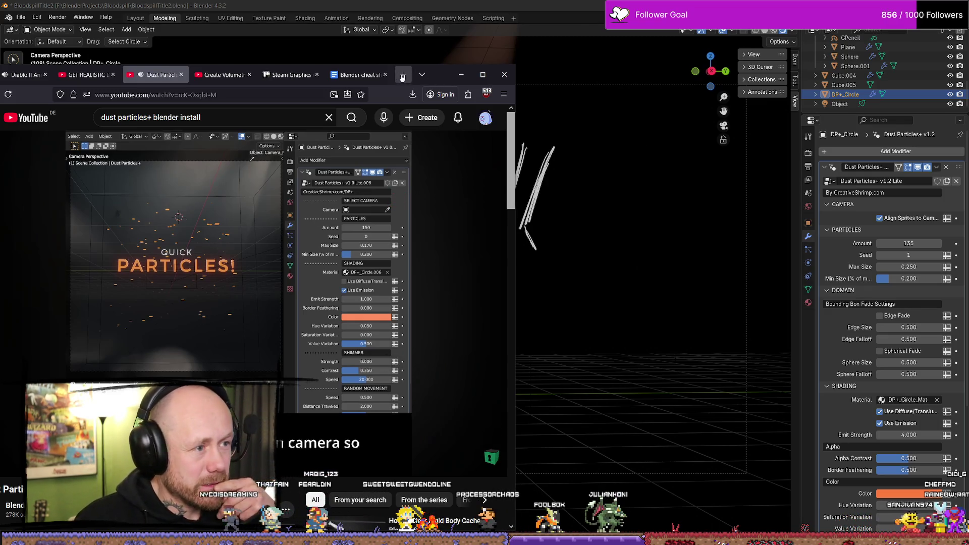
left_click_drag(402, 75, 494, 78)
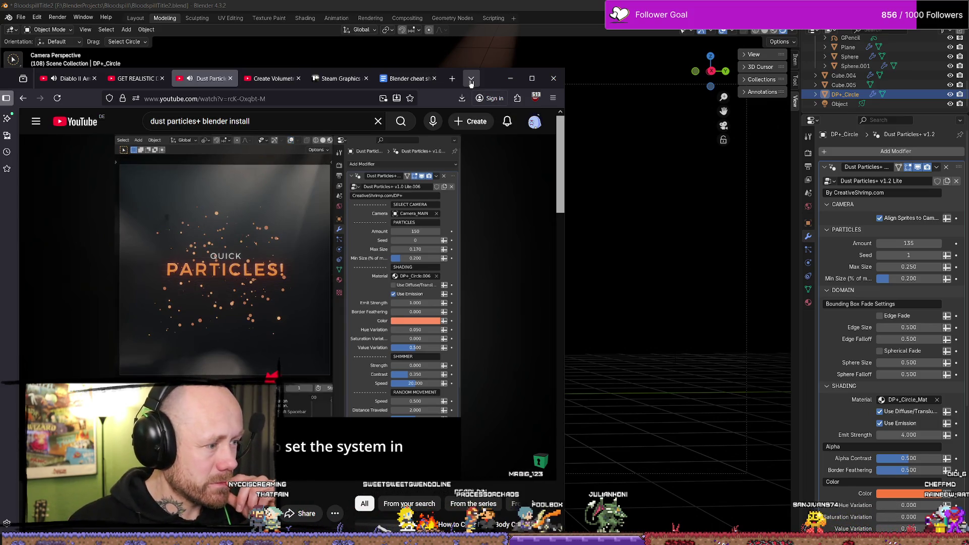
left_click(510, 78)
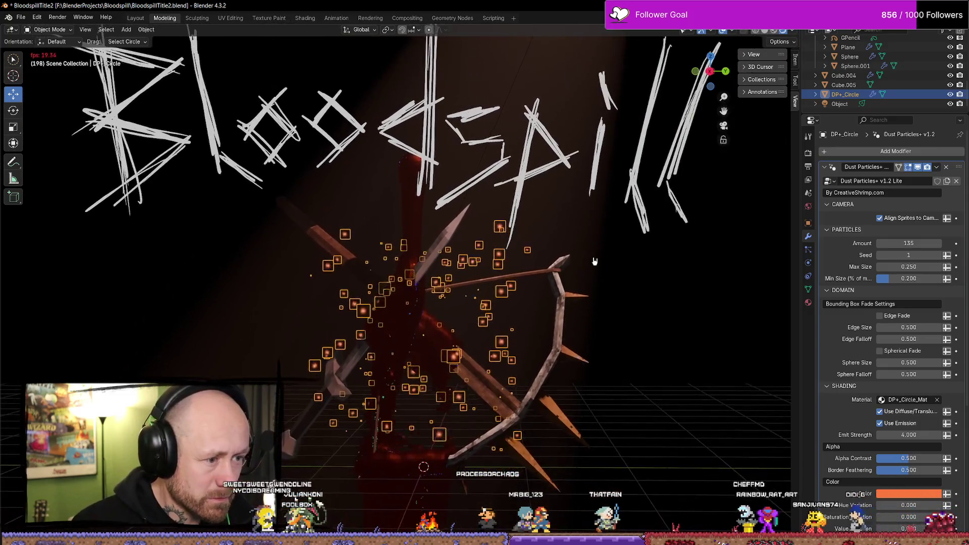
Step: Select the Plane and spotlight in turn, ending with the DP+_Circle dust emitter selected
left_click(588, 283)
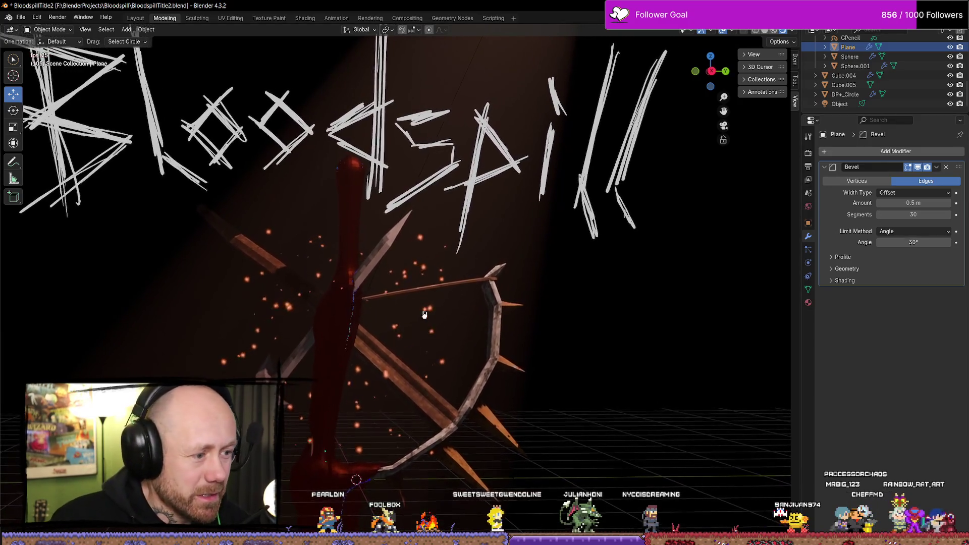
left_click(845, 94)
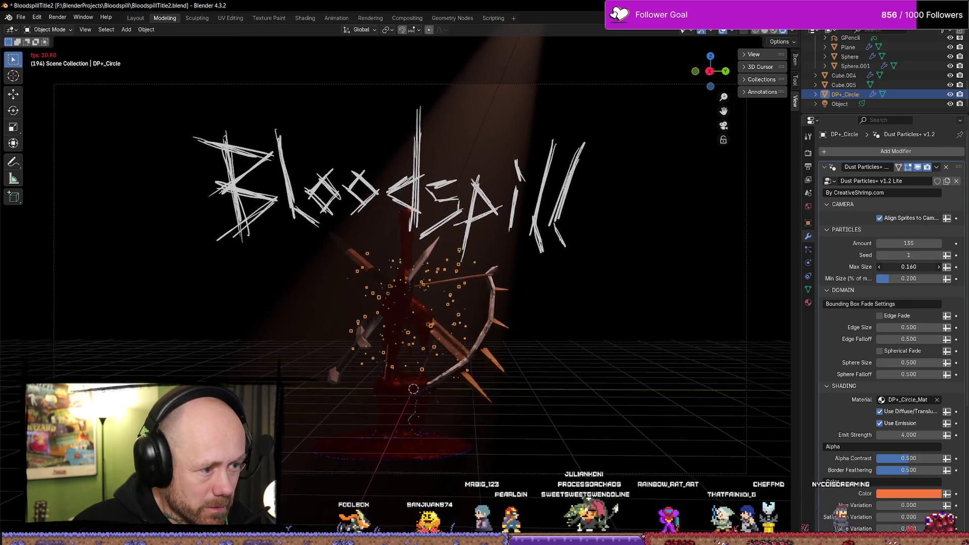
left_click(550, 276)
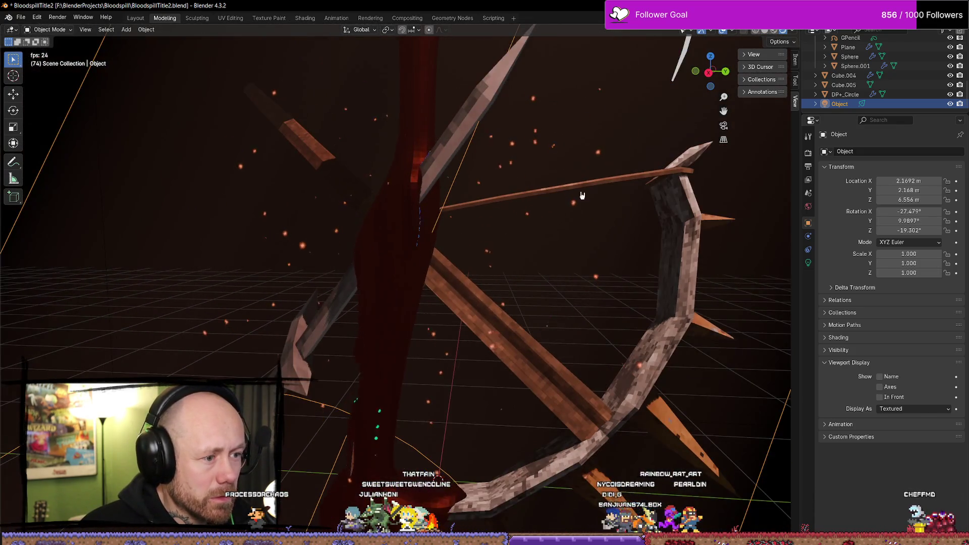
left_click(571, 212)
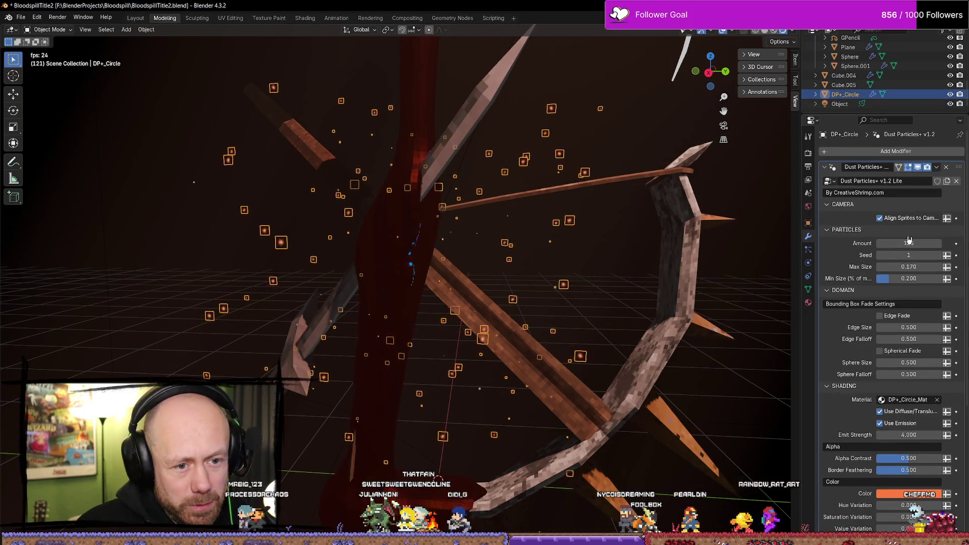
Step: Reshuffle the dust particles with a new seed and lower their minimum size
mouse_move(908, 255)
left_mouse_down()
mouse_move(956, 255)
mouse_move(902, 244)
left_mouse_up()
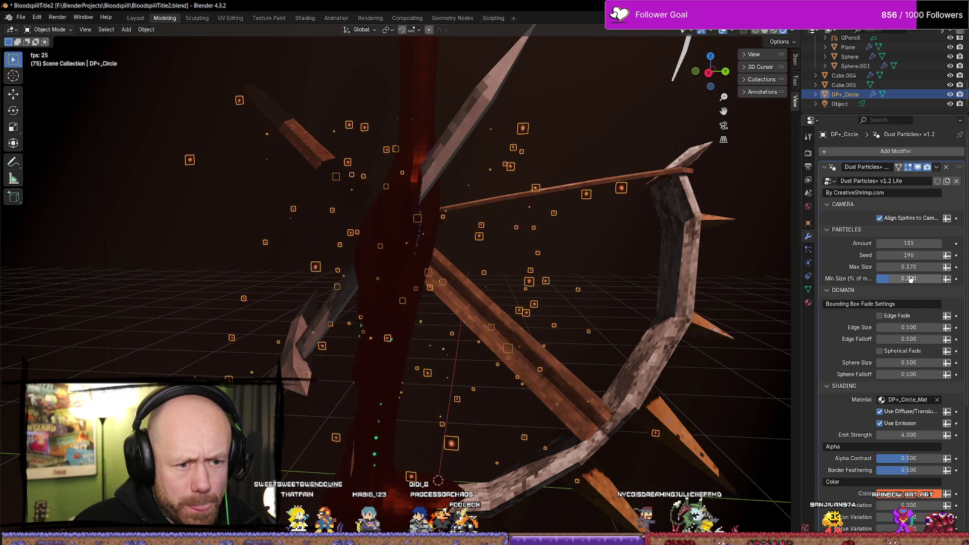
left_click_drag(908, 278, 897, 282)
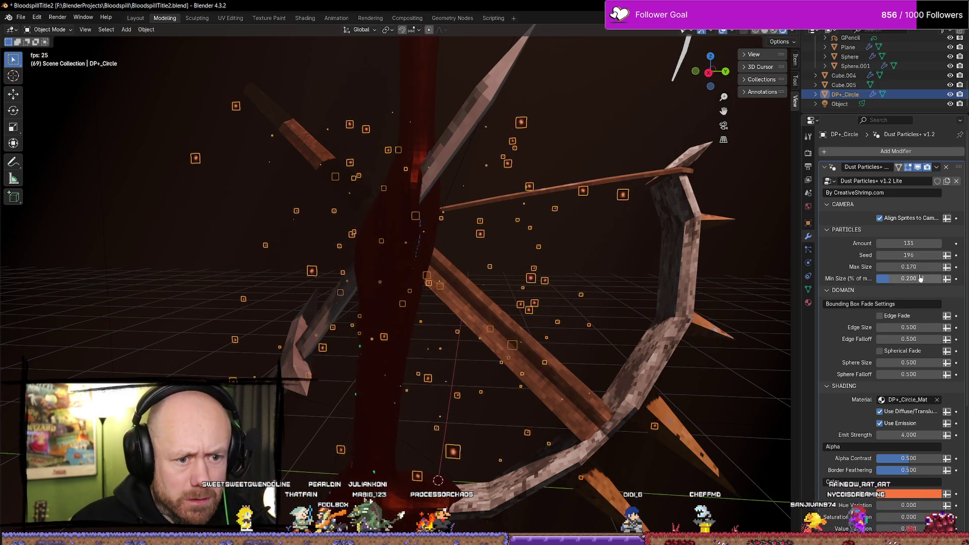
scroll(919, 295, "down", 1)
scroll(916, 297, "down", 1)
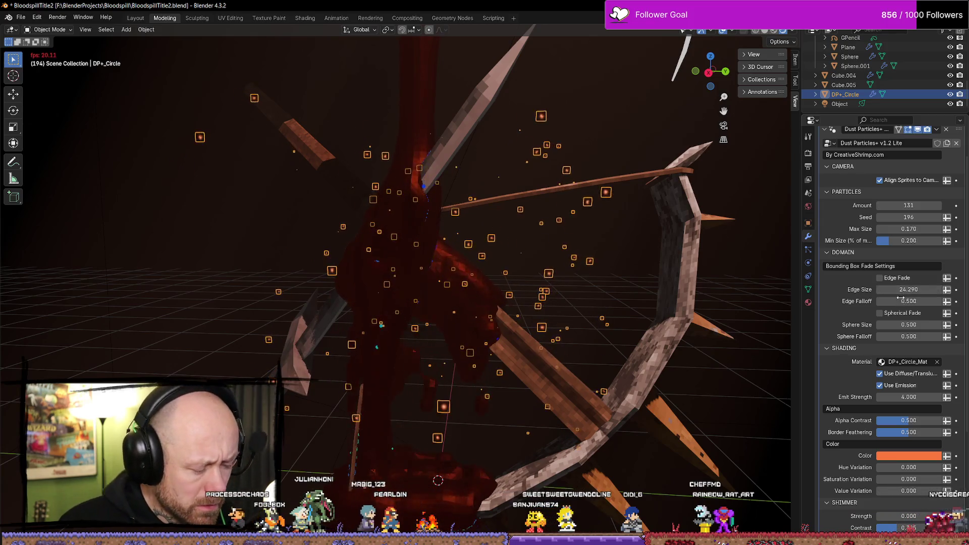
Step: Try an Edge Falloff of zero, then undo it
left_click_drag(893, 303, 869, 303)
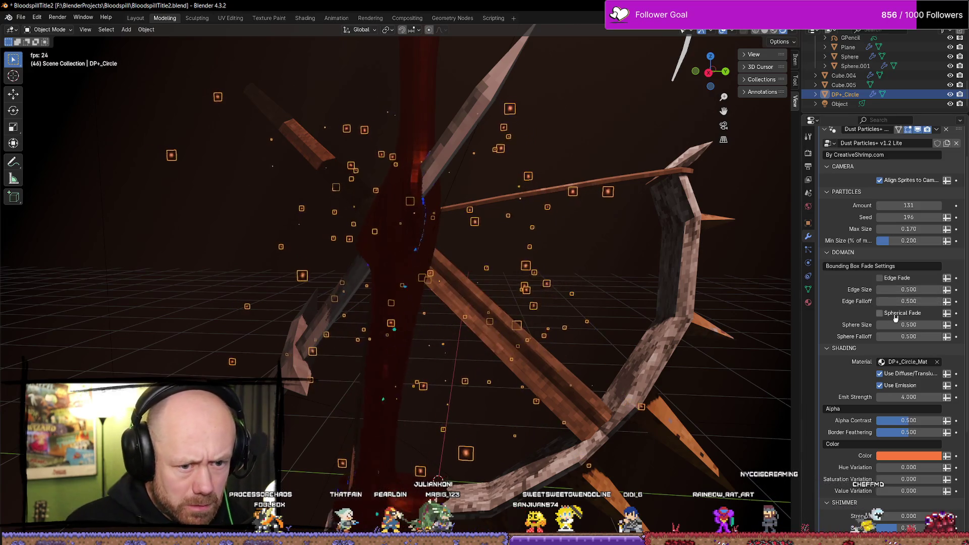
key("ctrl+z")
scroll(914, 303, "down", 1)
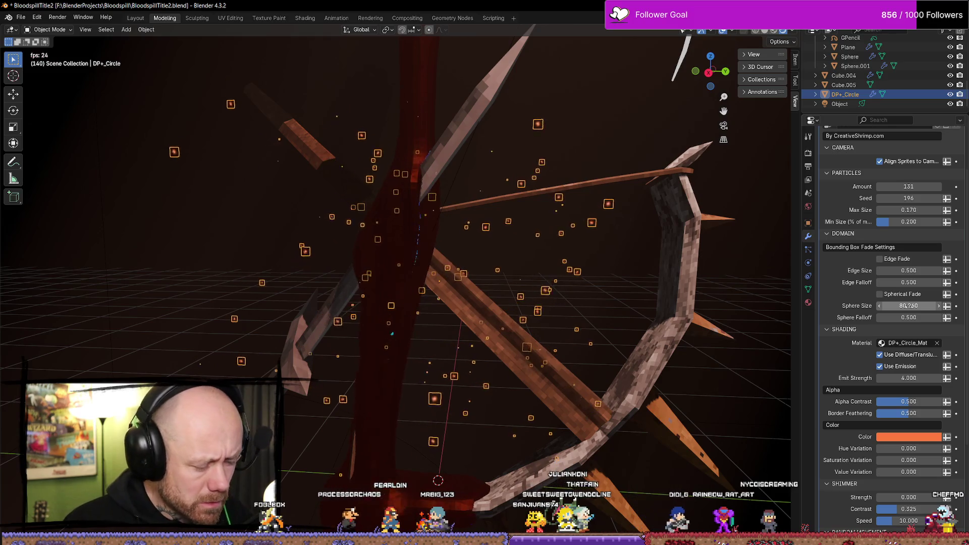
scroll(913, 313, "up", 3)
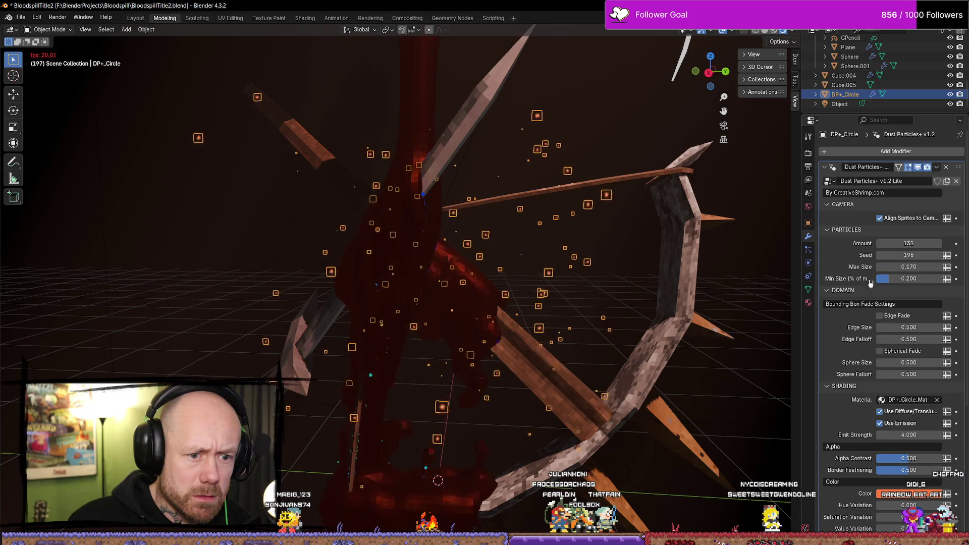
Step: Widen the properties panel, switch off particle emission, and try a new particle colour before undoing it
mouse_move(802, 268)
left_mouse_down()
mouse_move(652, 266)
mouse_move(861, 266)
mouse_move(735, 281)
left_mouse_up()
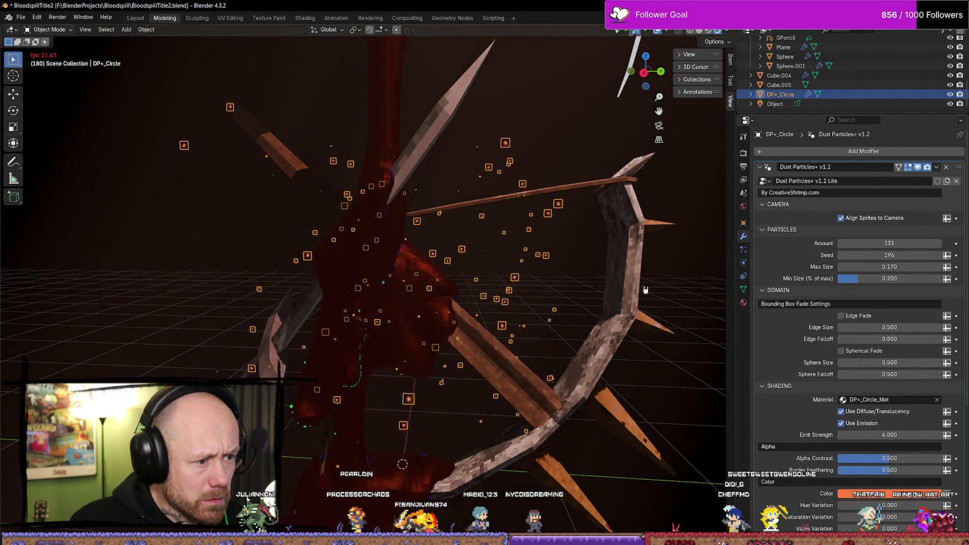
scroll(881, 343, "down", 5)
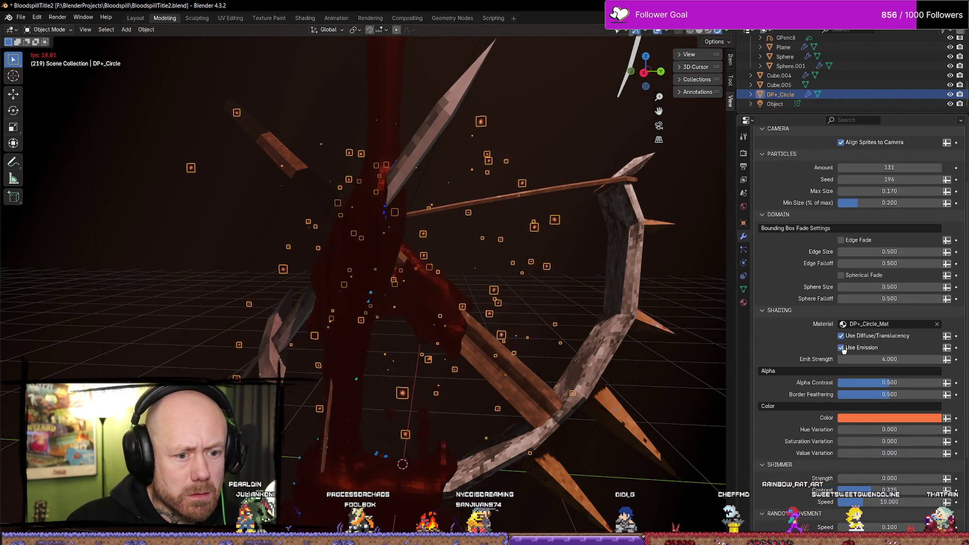
left_click(842, 347)
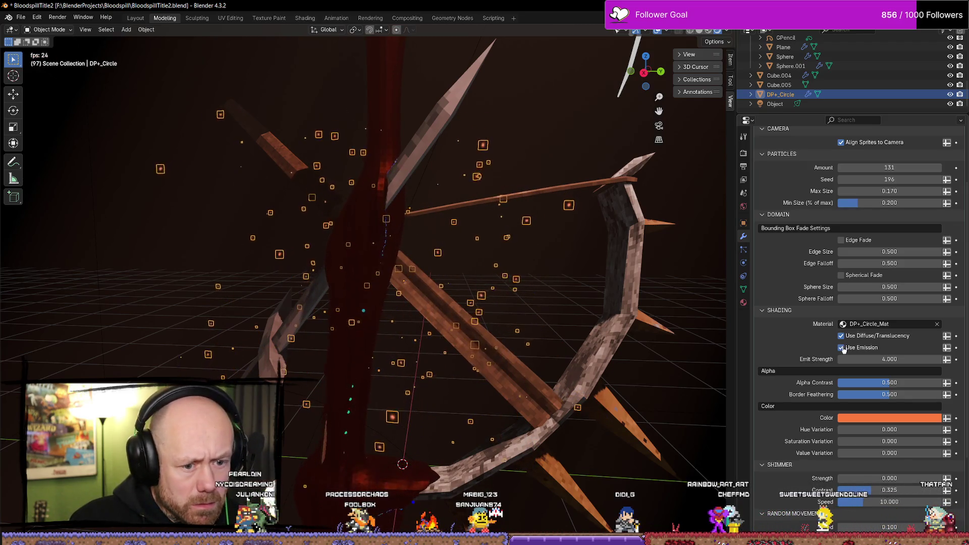
left_click(909, 421)
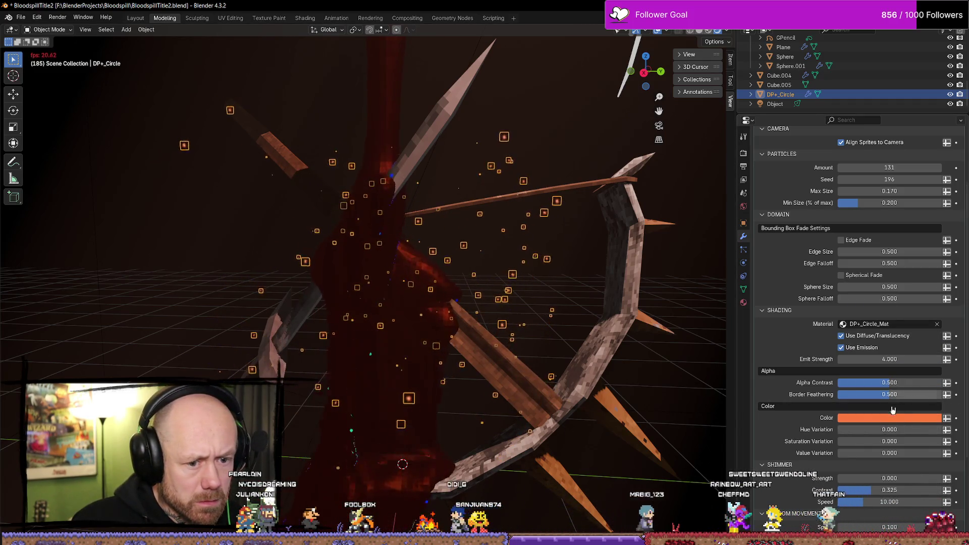
left_click(921, 421)
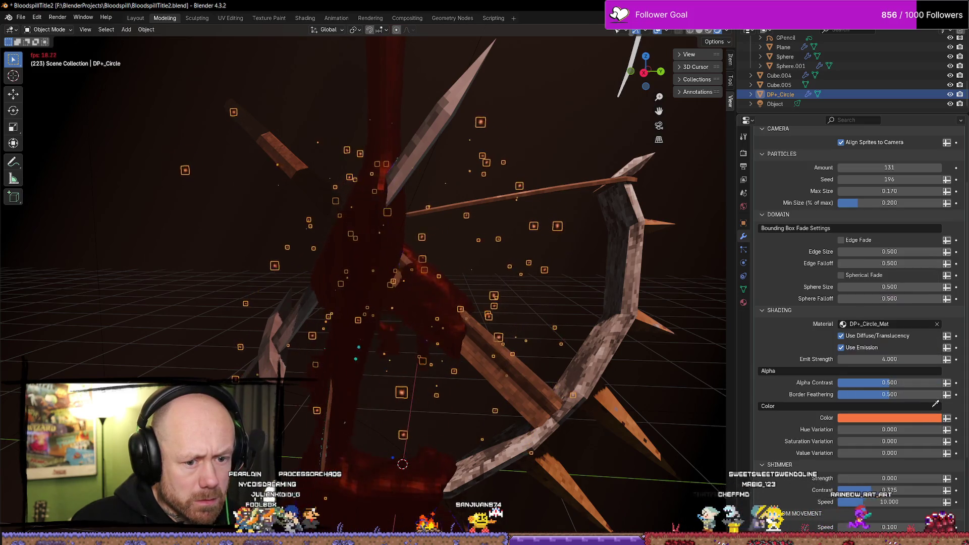
key("ctrl+z")
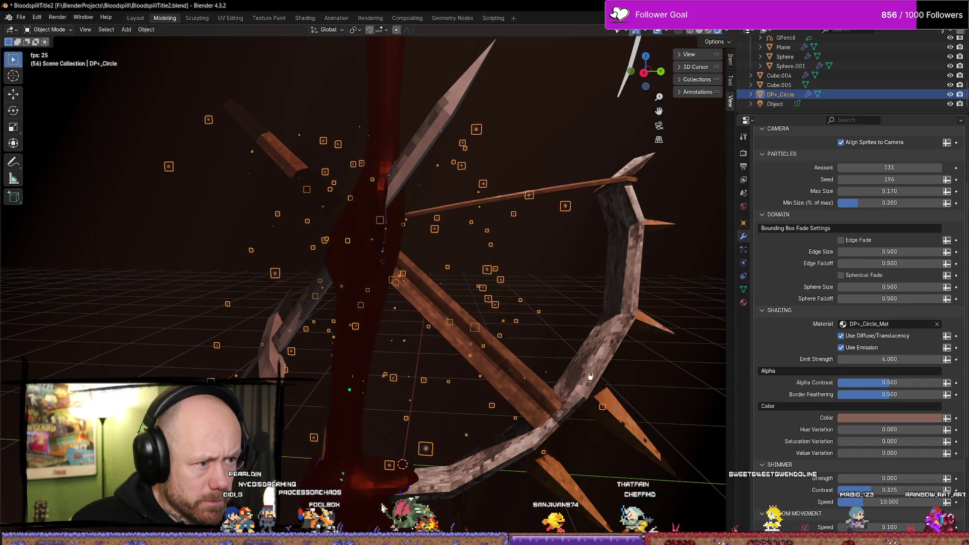
Step: Reselect the DP+_Circle emitter and toggle Edge Fade on and back off
left_click(574, 125)
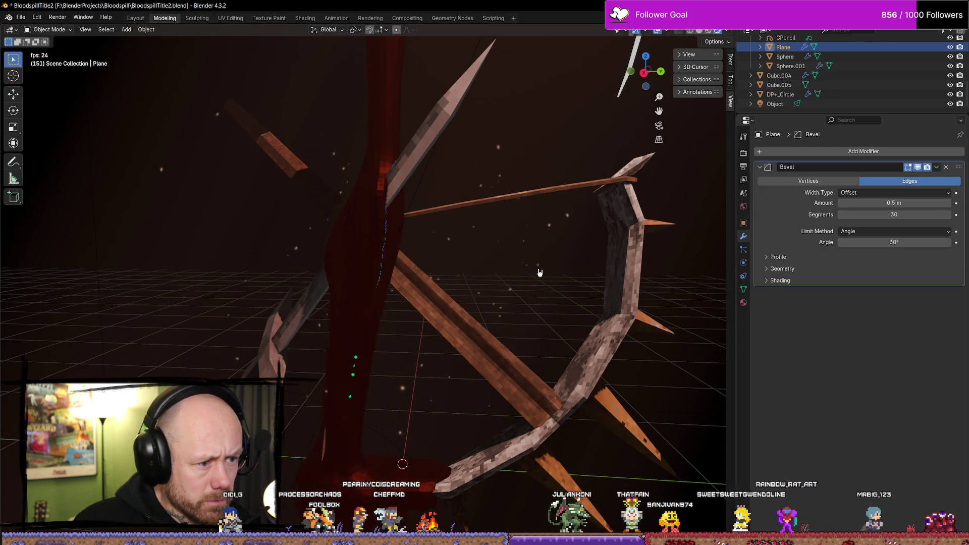
left_click(543, 254)
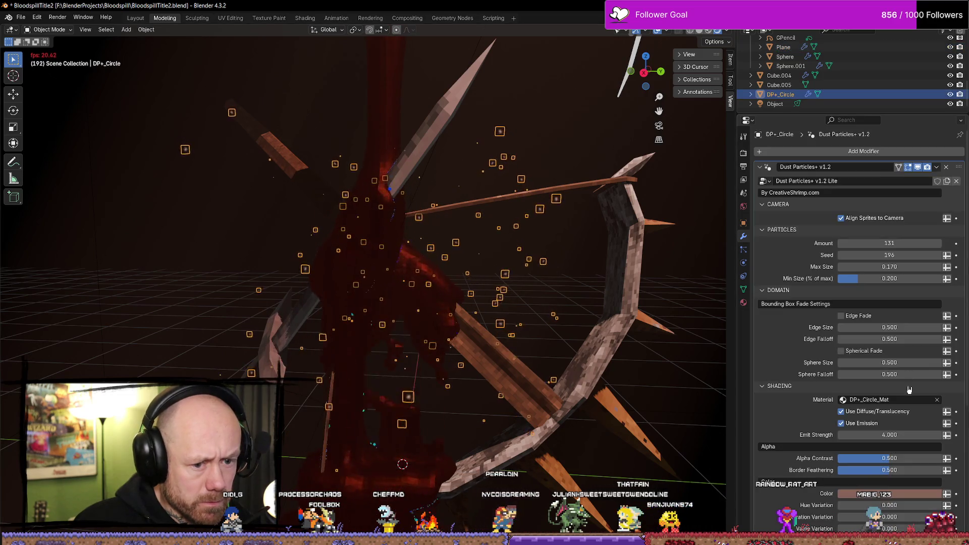
scroll(869, 479, "down", 6)
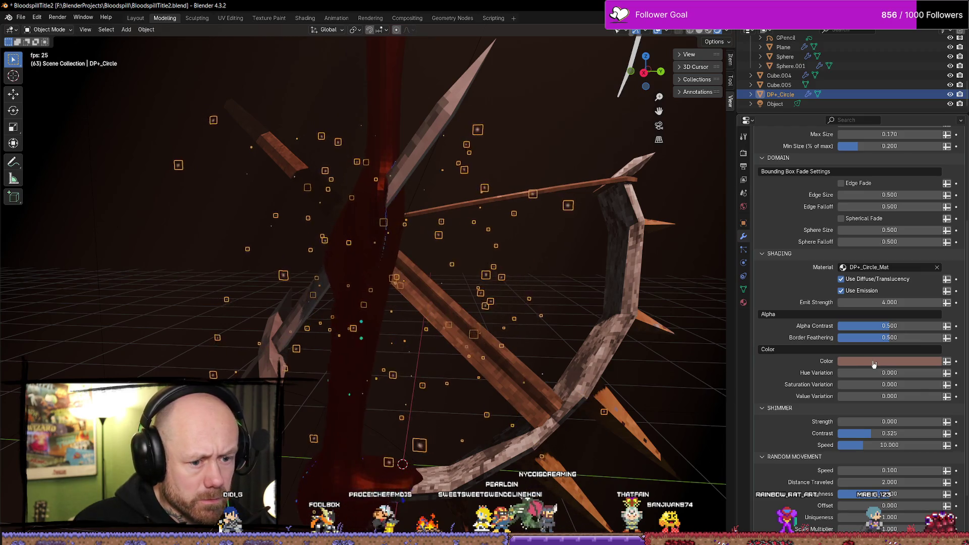
scroll(786, 378, "up", 3)
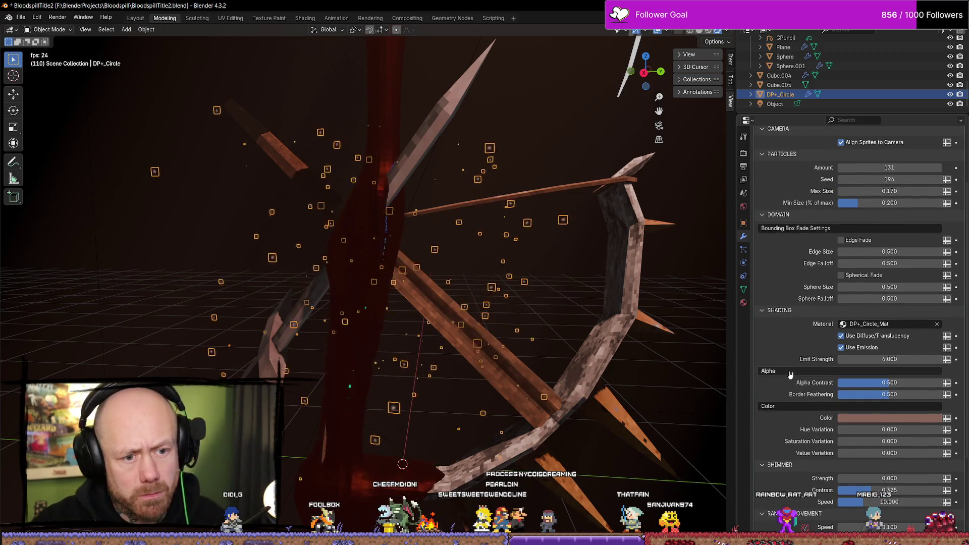
scroll(778, 278, "down", 1)
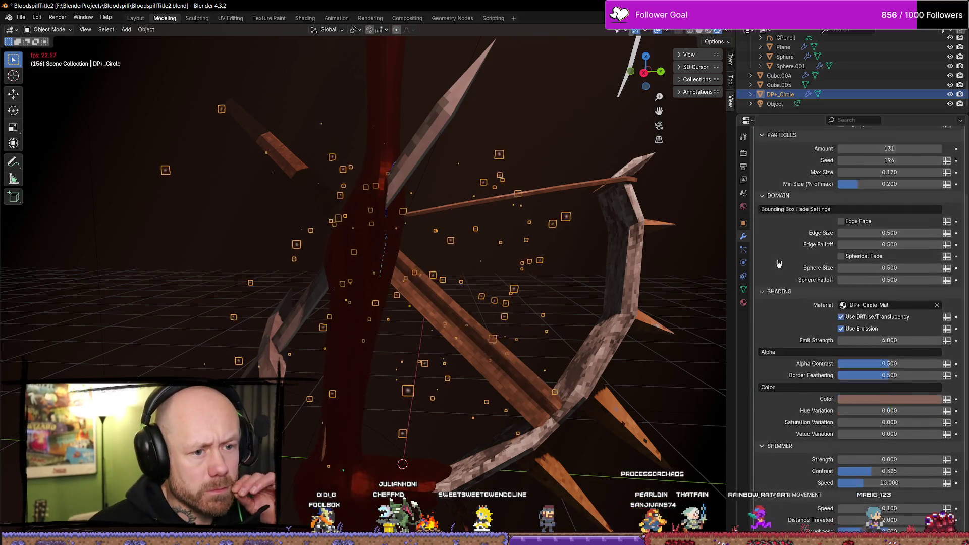
left_click(841, 222)
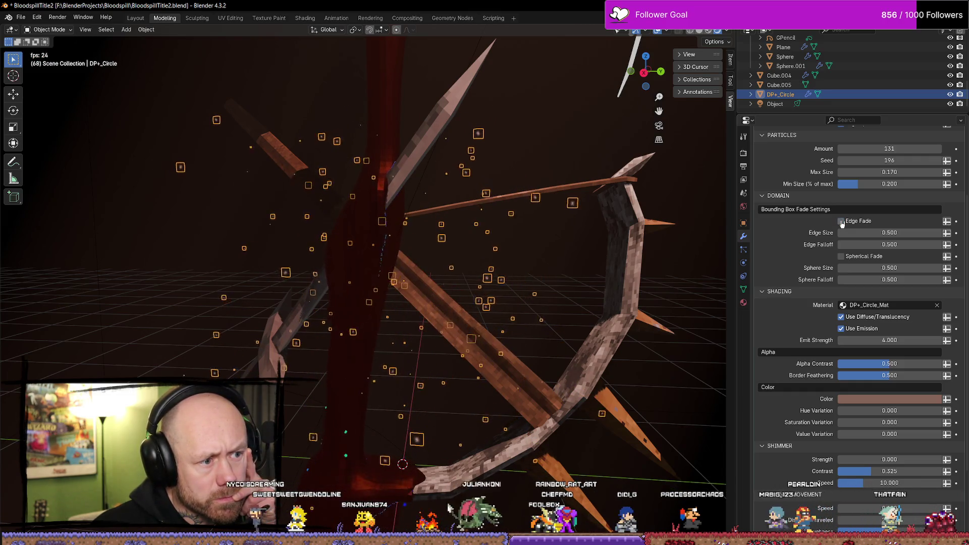
left_click(841, 222)
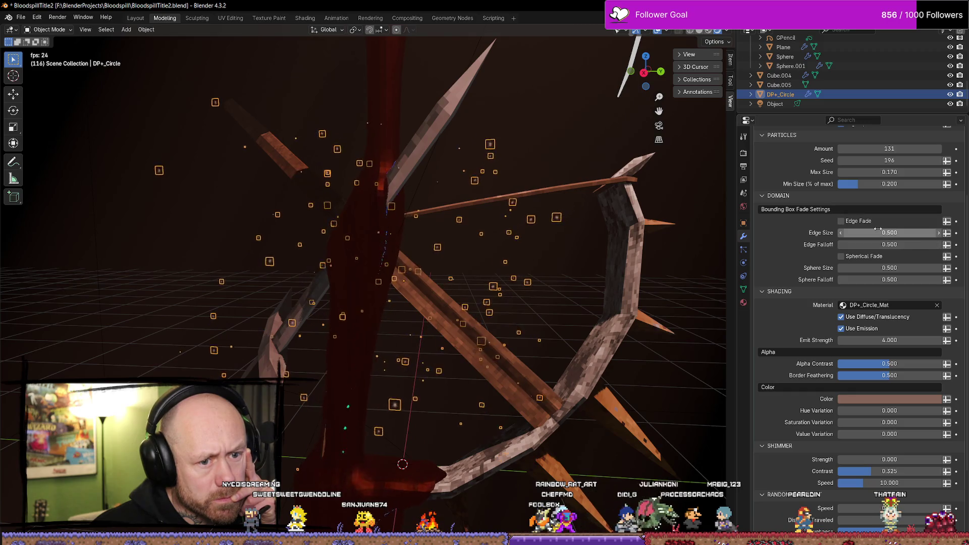
Step: Try Edge Size 16.34 and Edge Falloff 16.98 on the particle domain
left_click_drag(877, 231, 891, 232)
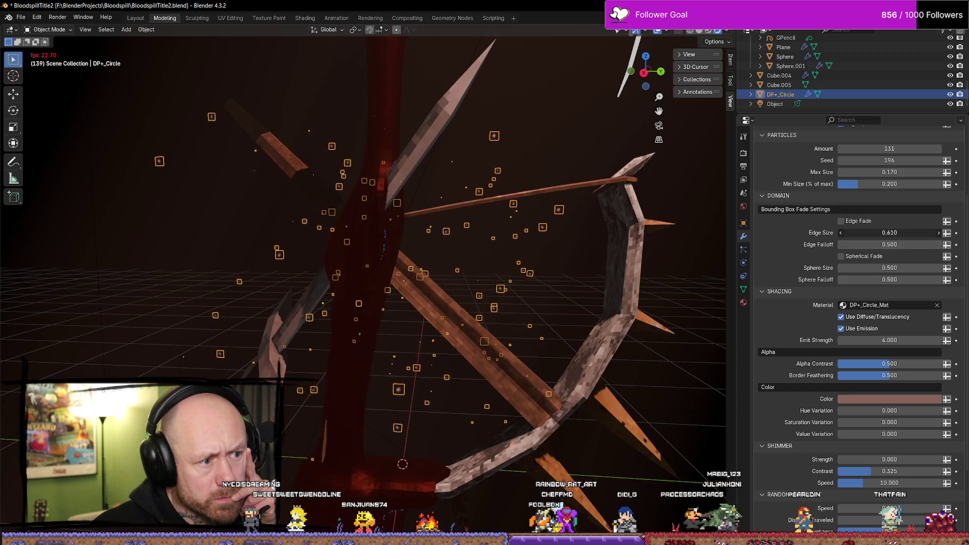
left_click(890, 233)
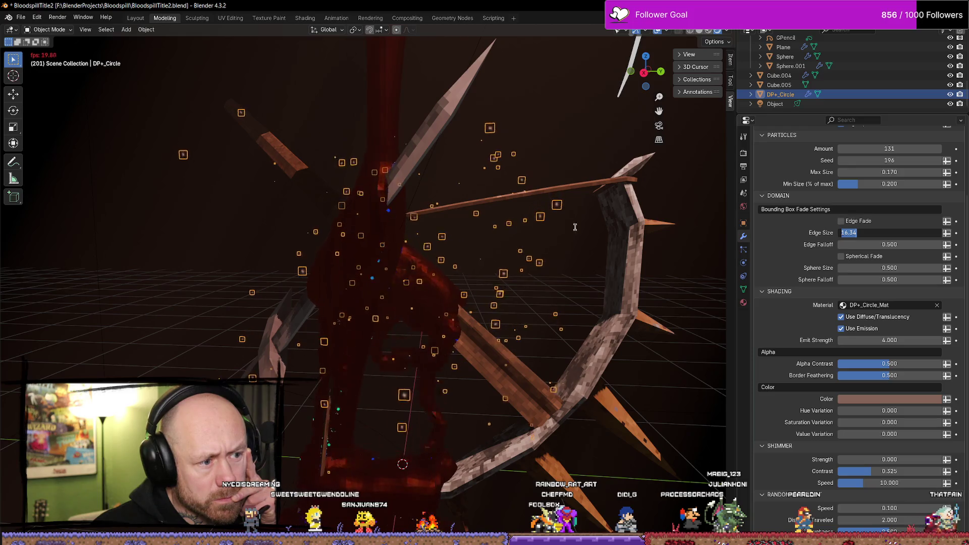
key("Return")
left_click_drag(859, 244, 872, 247)
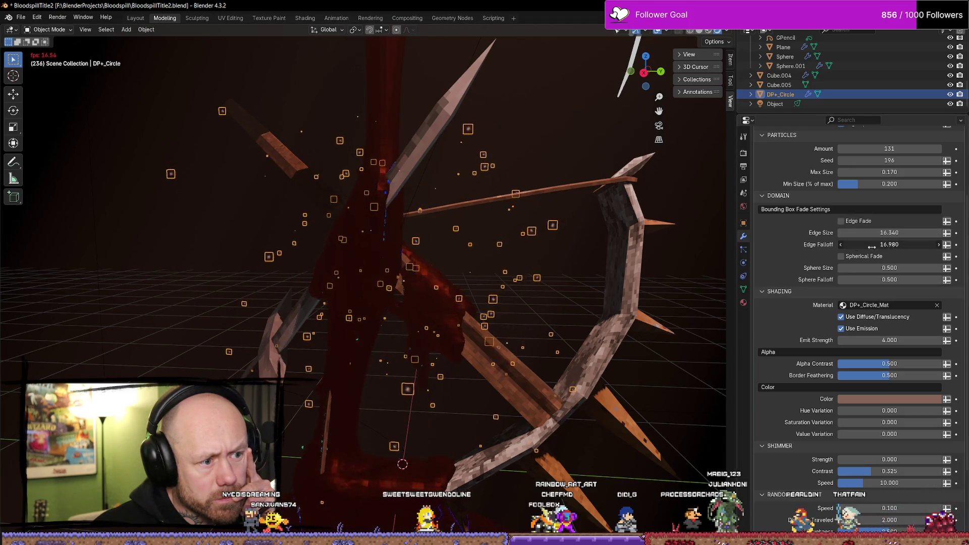
Step: Undo back to Edge Size and Edge Falloff 0.500, leaving Edge Fade off
left_click(783, 47)
scroll(511, 247, "down", 2)
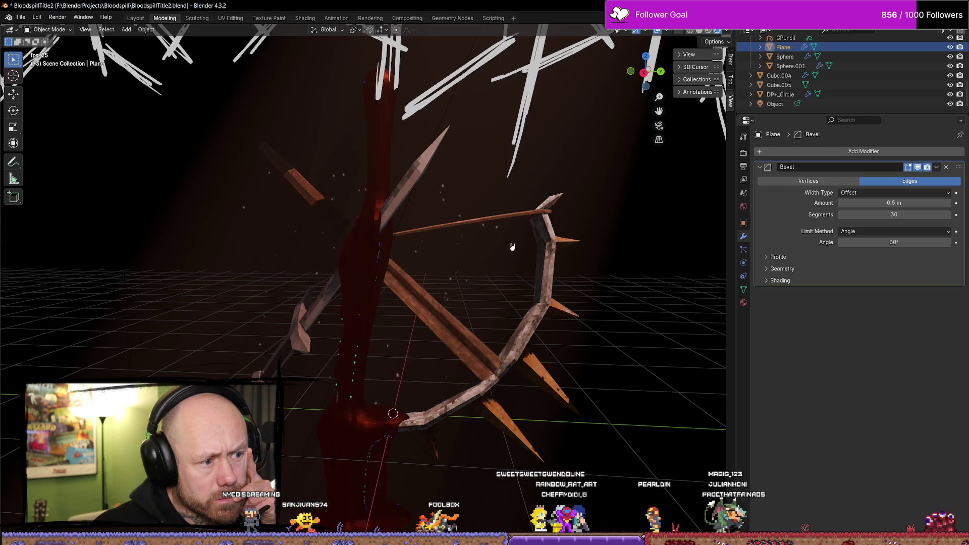
left_click(461, 210)
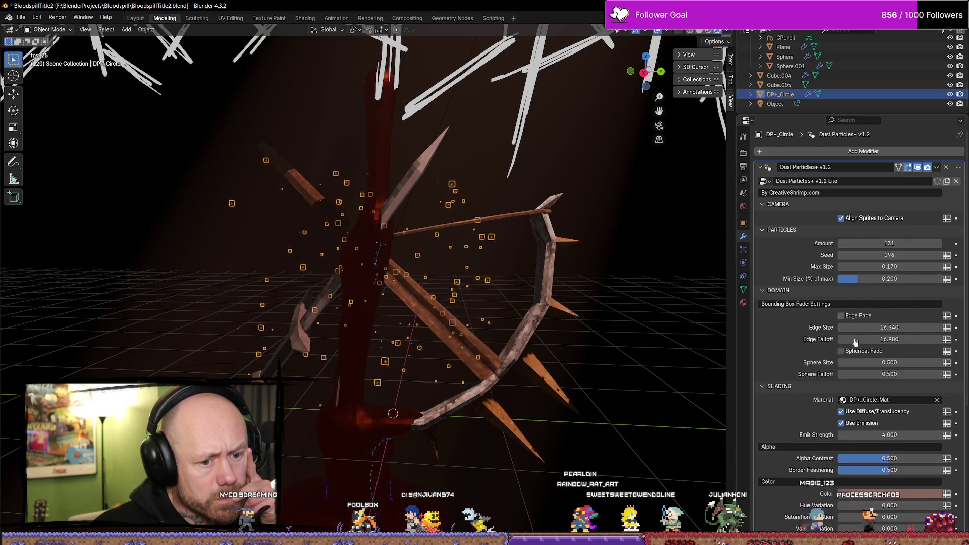
scroll(858, 349, "down", 8)
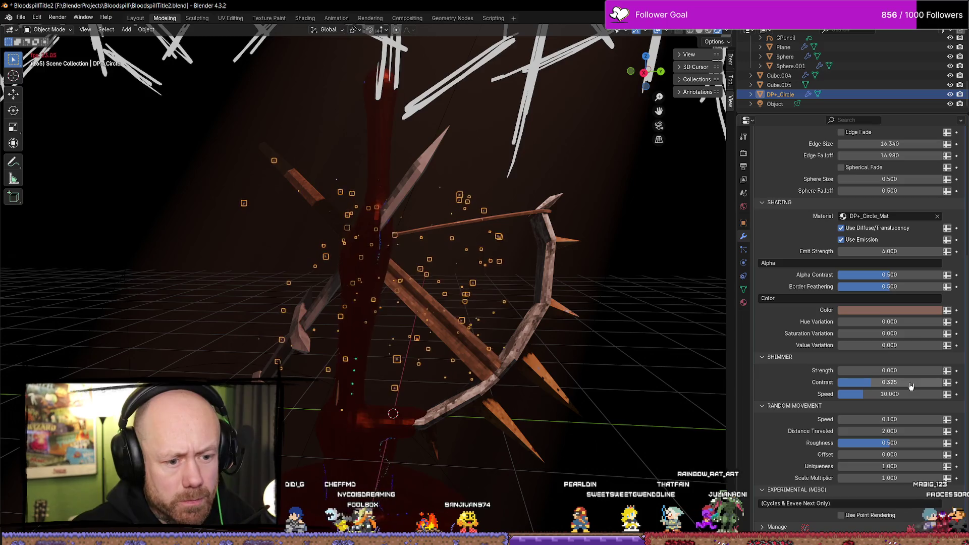
scroll(838, 345, "up", 6)
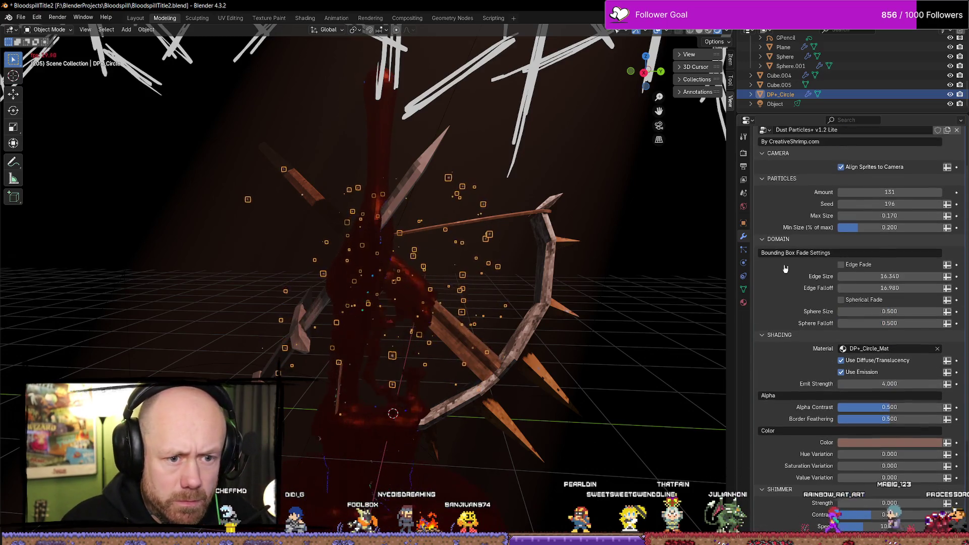
key("ctrl+z")
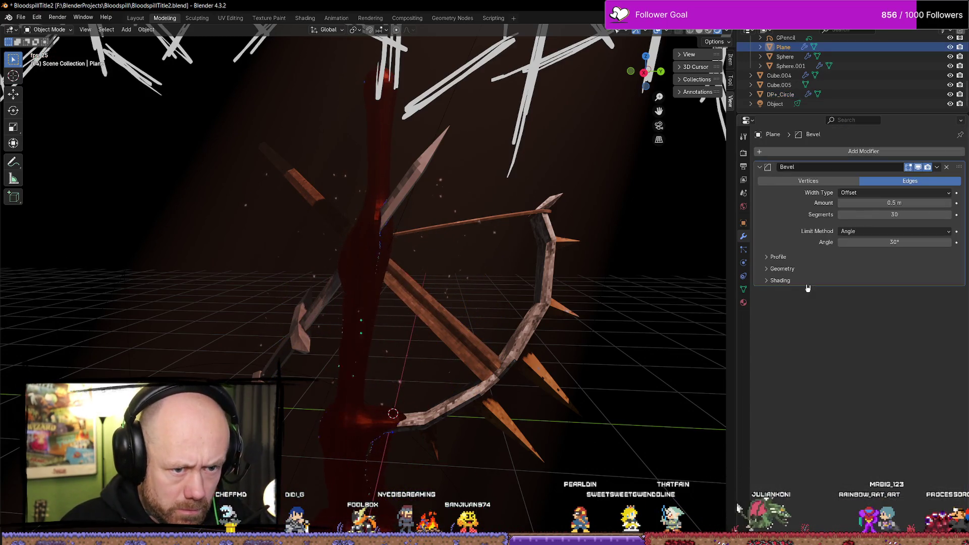
key("ctrl+shift+z")
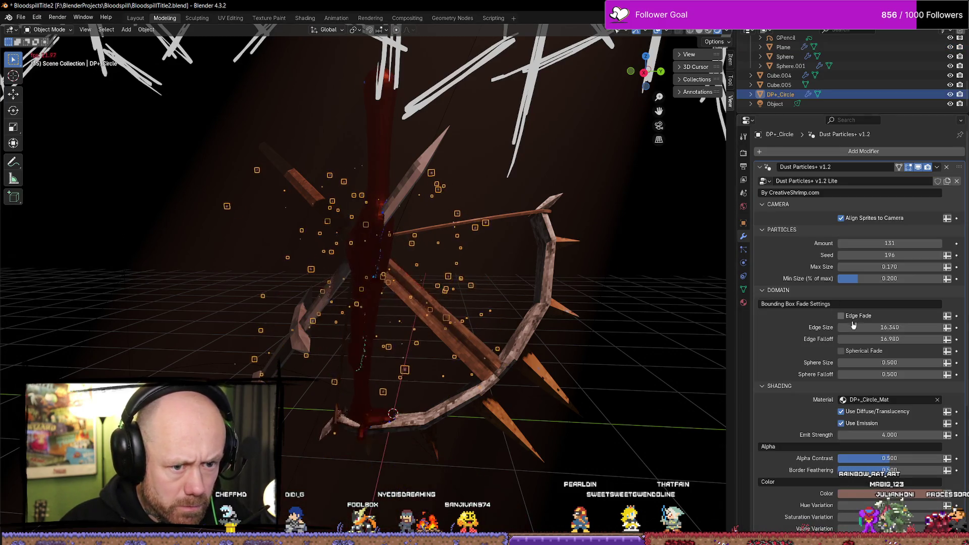
key("ctrl+z")
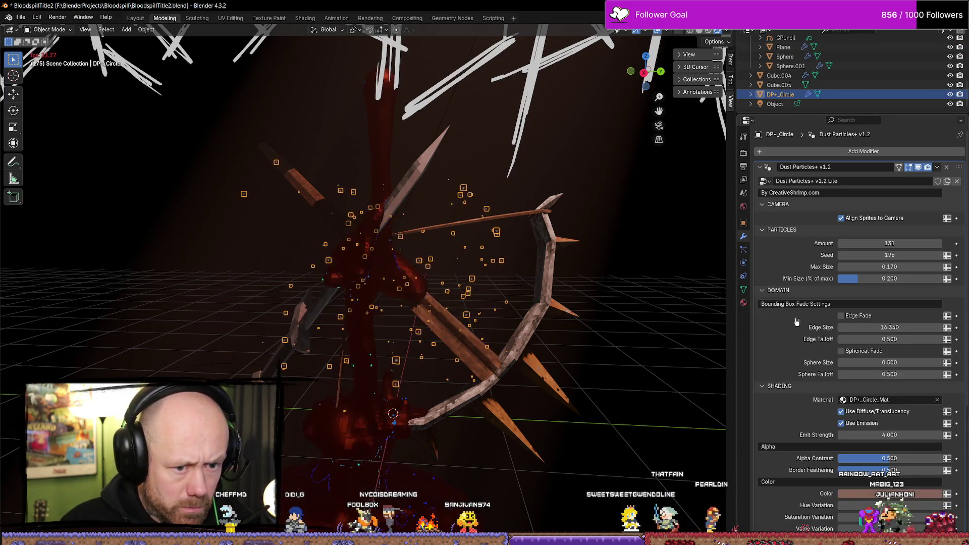
left_click(845, 303)
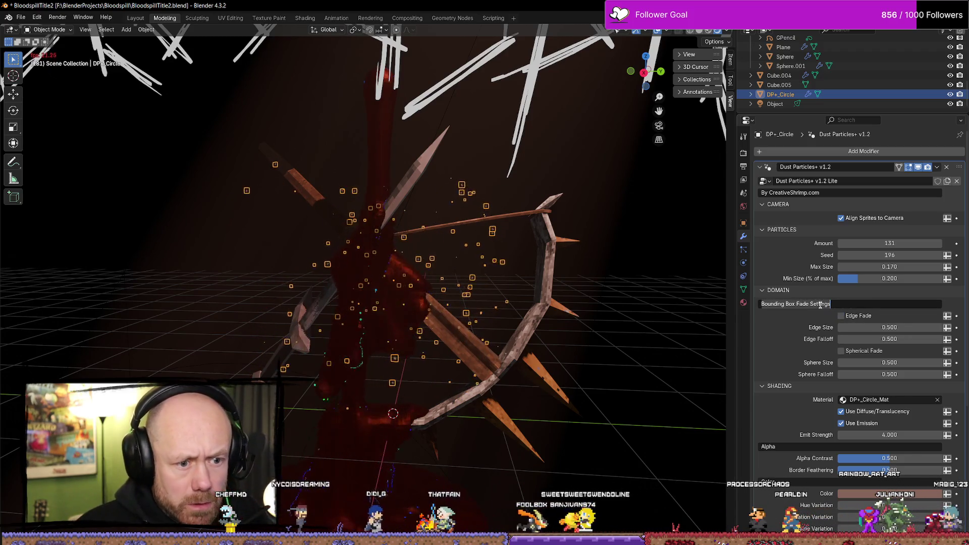
key("Escape")
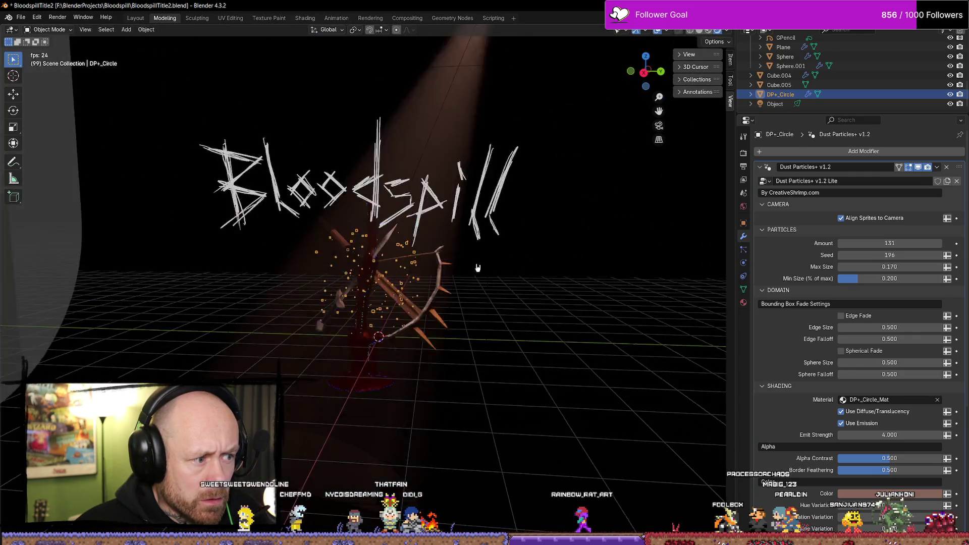
Step: Switch to the Move tool and scale up the dust particle volume
left_click(13, 110)
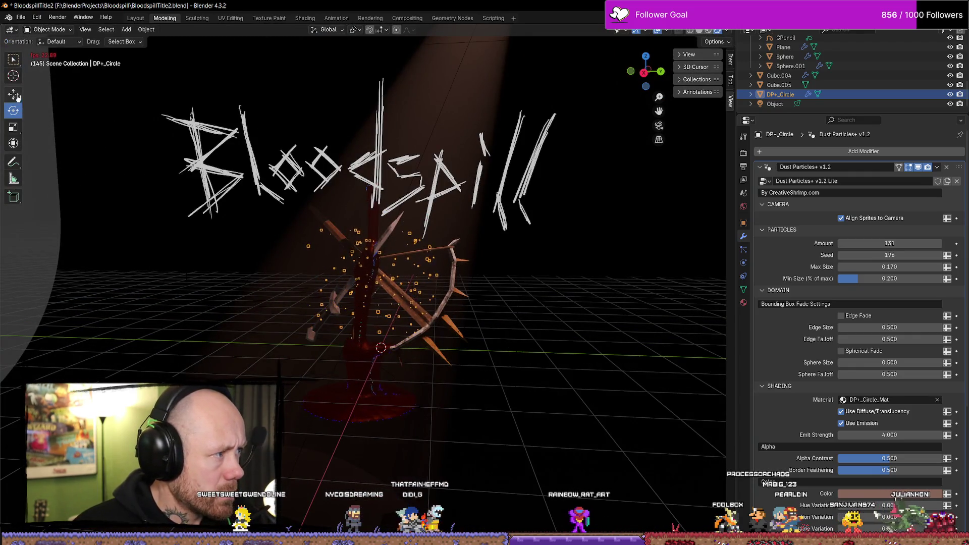
left_click(14, 93)
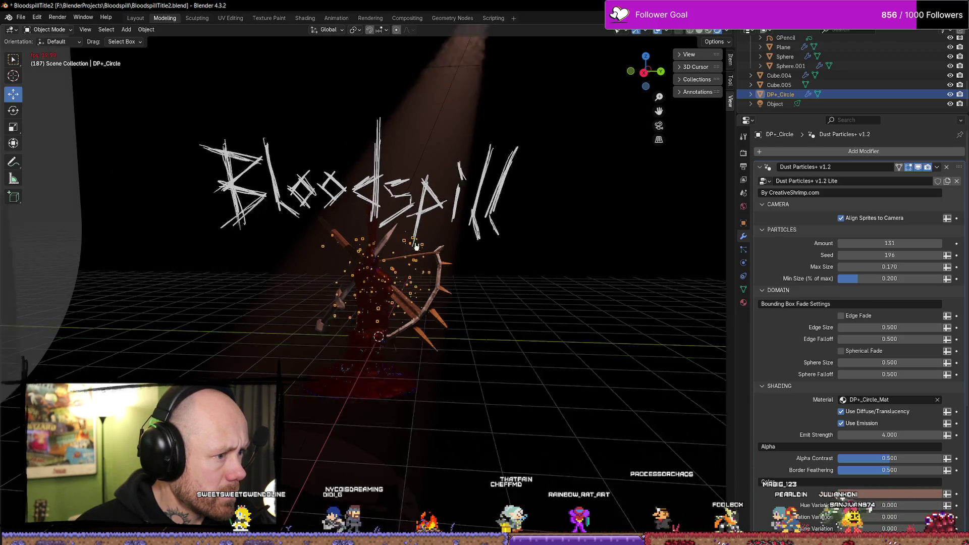
mouse_move(444, 258)
middle_mouse_down()
mouse_move(681, 252)
mouse_move(653, 242)
middle_mouse_up()
key("s")
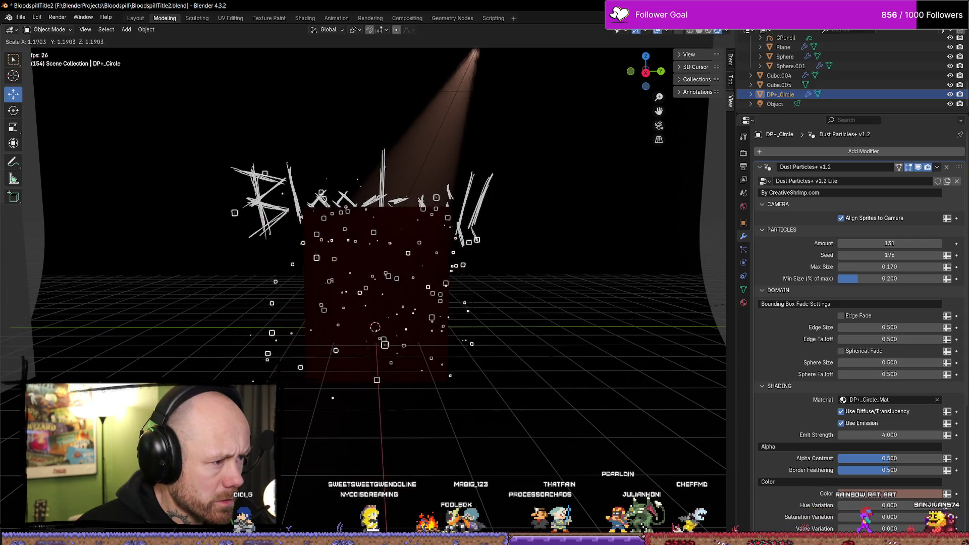
key("Return")
Step: Check the particle volume from the side along X, then return to the camera view
mouse_move(581, 399)
middle_mouse_down()
mouse_move(682, 394)
mouse_move(650, 393)
mouse_move(669, 167)
middle_mouse_up()
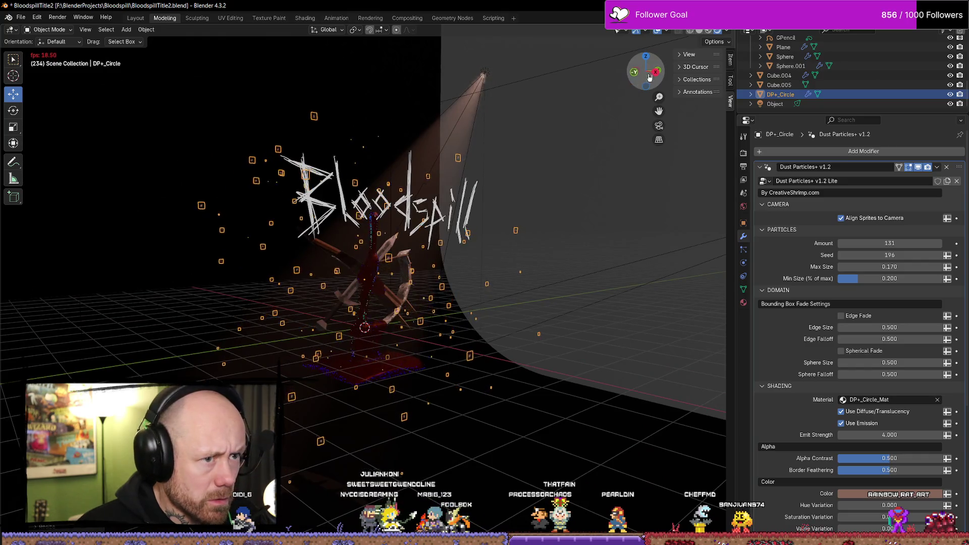
left_click(652, 75)
scroll(421, 319, "up", 5)
left_click(402, 286)
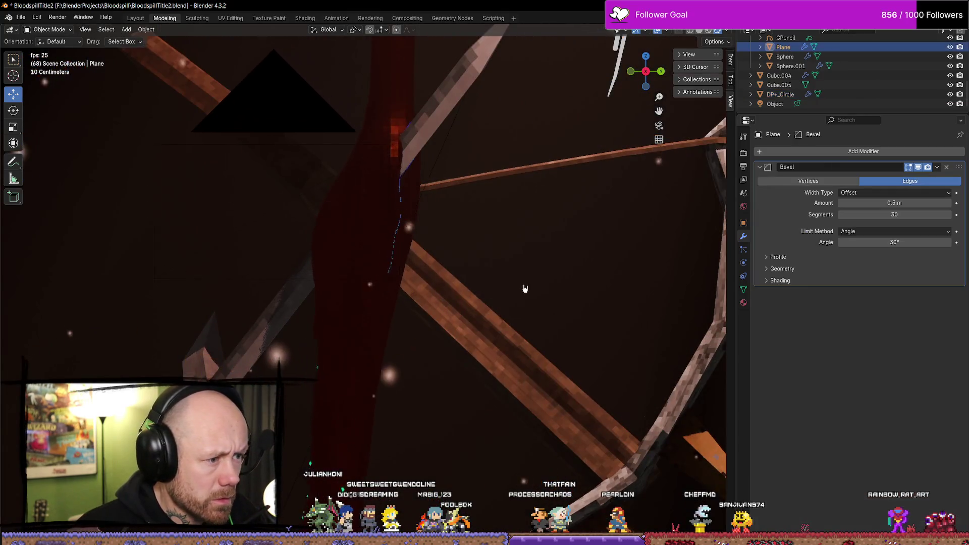
scroll(548, 263, "down", 5)
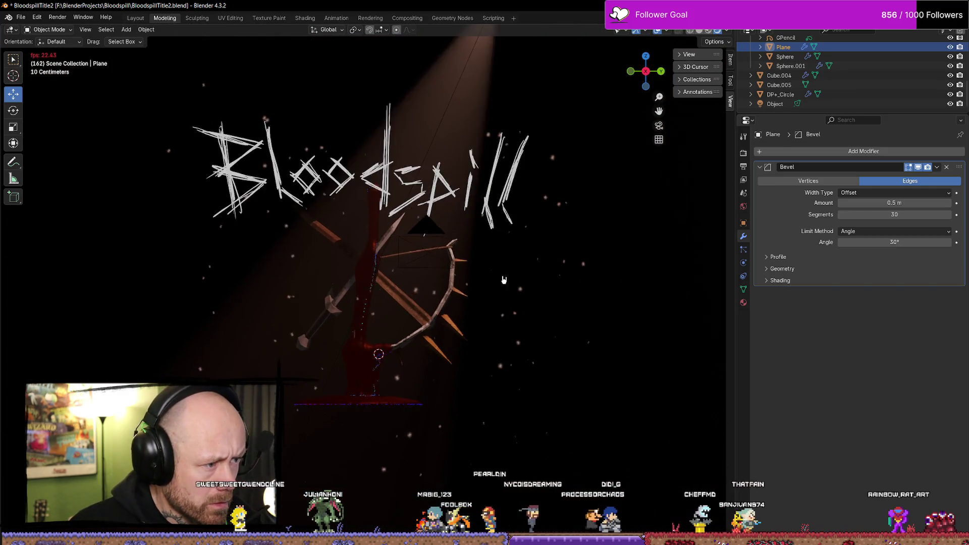
scroll(465, 276, "up", 5)
key("KP_0")
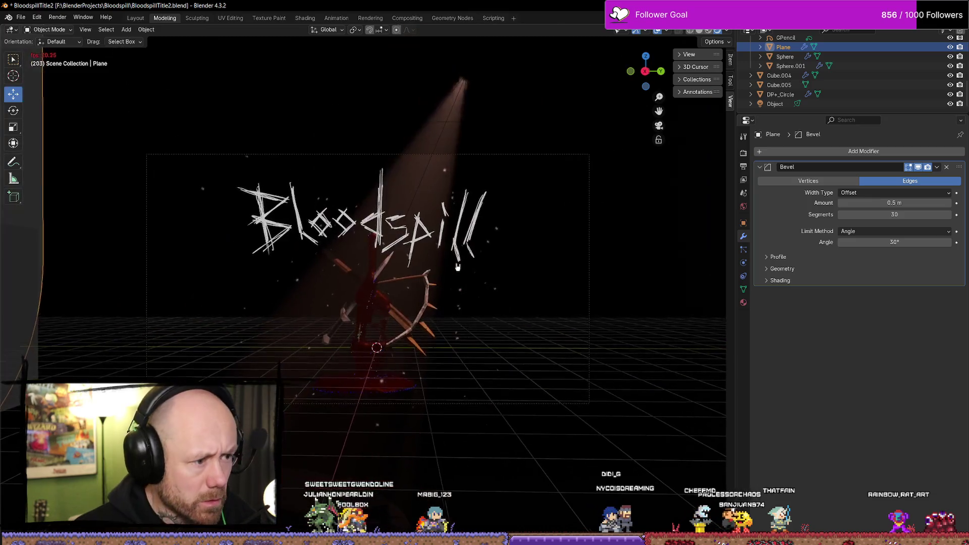
scroll(464, 263, "up", 5)
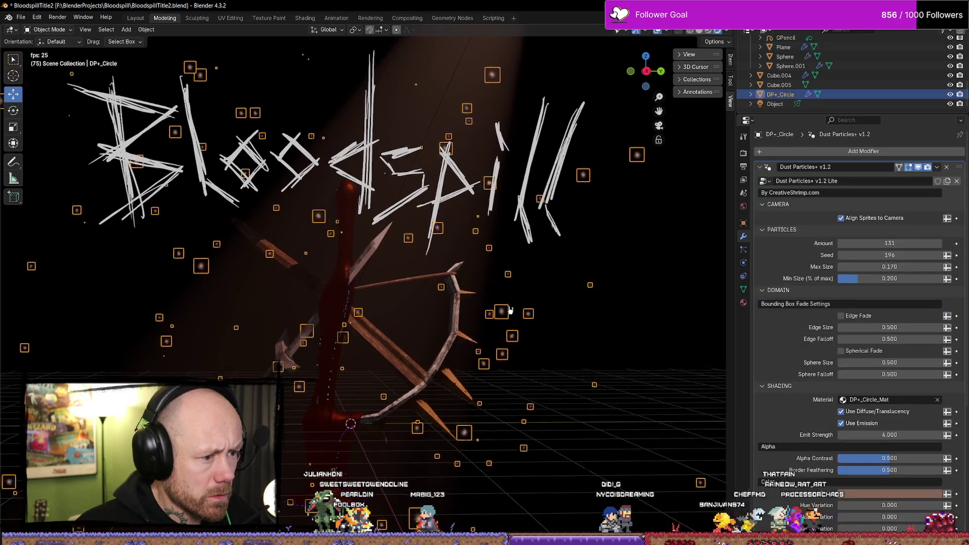
Step: Select DP+_Circle and enlarge its particle volume further
left_click(519, 292)
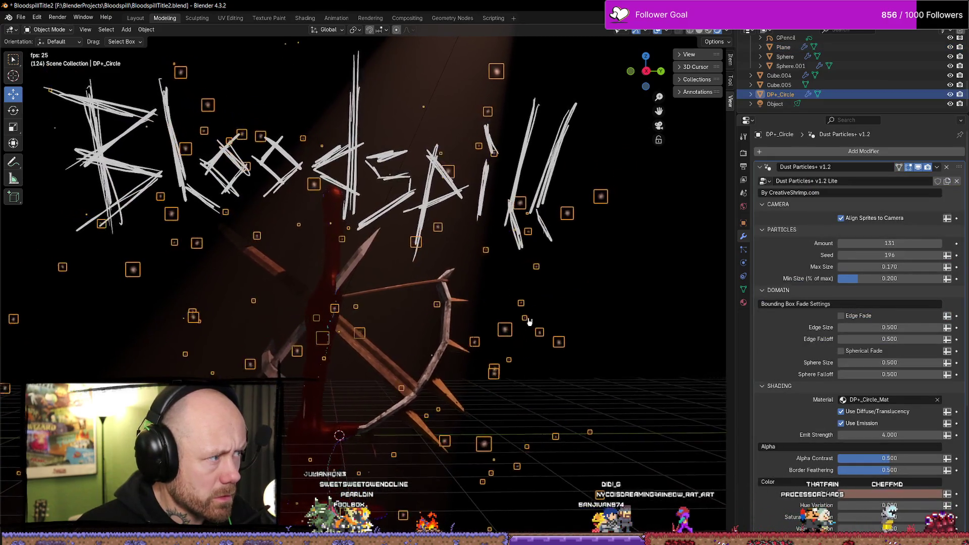
key("s")
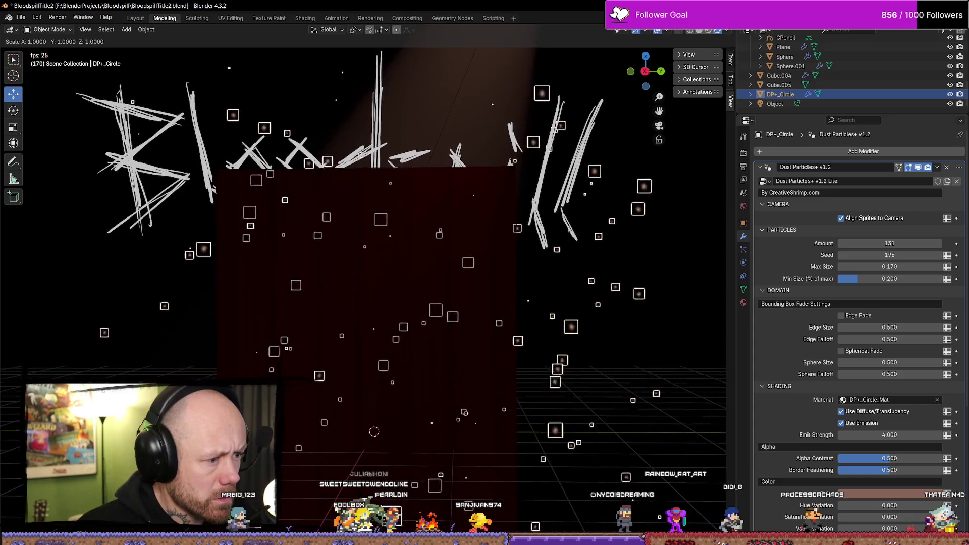
left_click(593, 325)
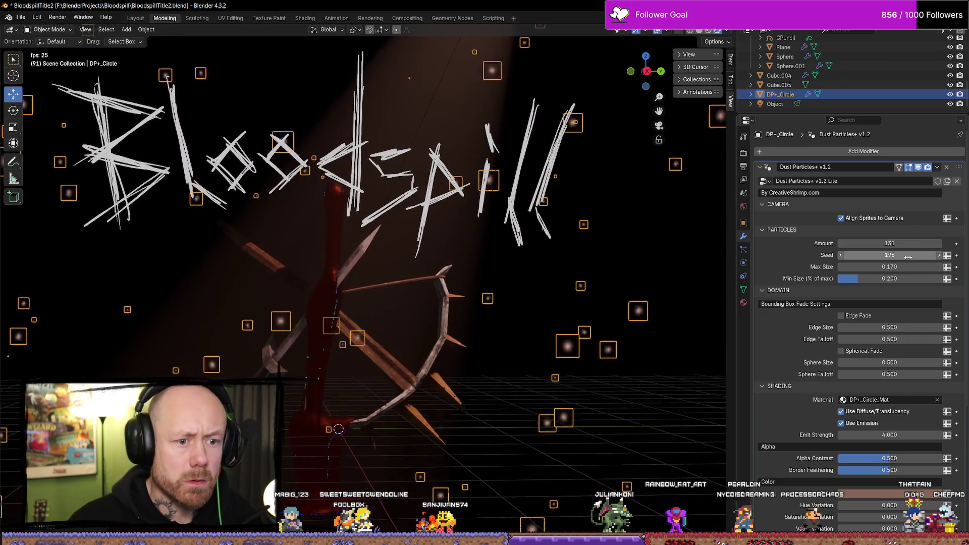
left_click(883, 267)
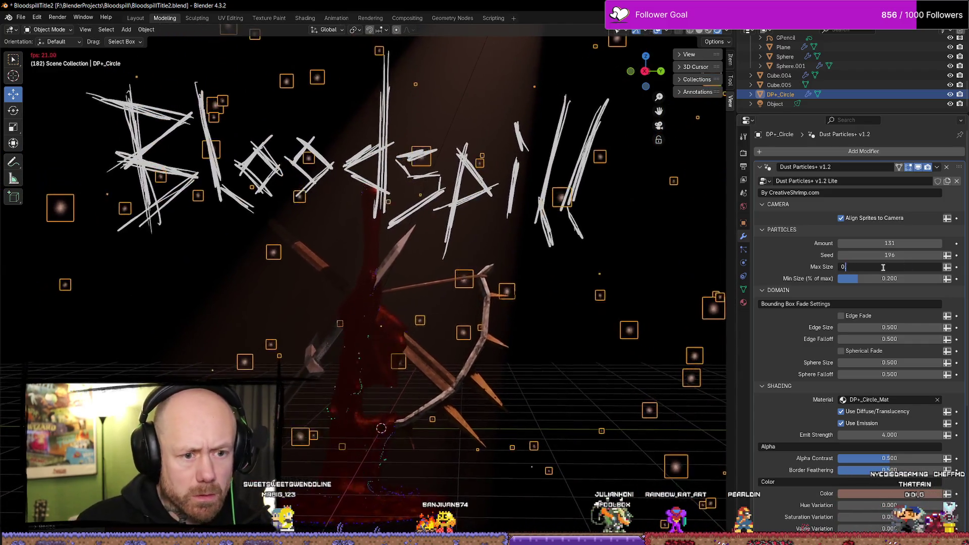
Step: Set the dust particles' Max Size to 0.050 and check the result
key("BackSpace")
key("BackSpace")
type("05")
key("Return")
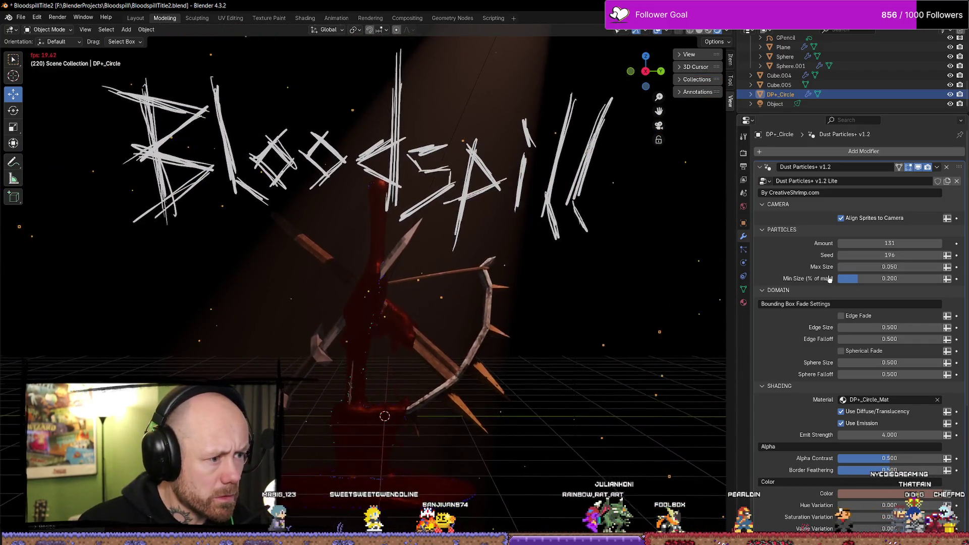
left_click(622, 287)
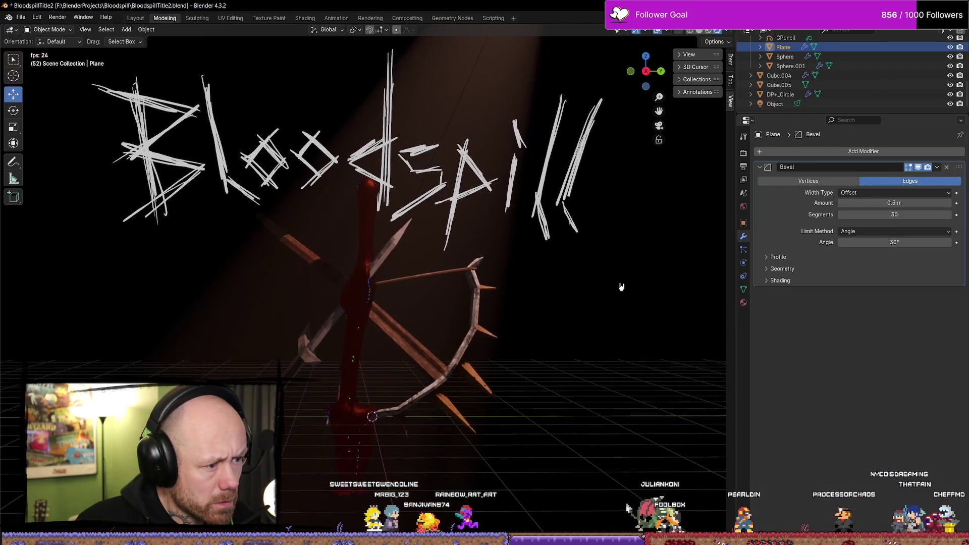
left_click(618, 295)
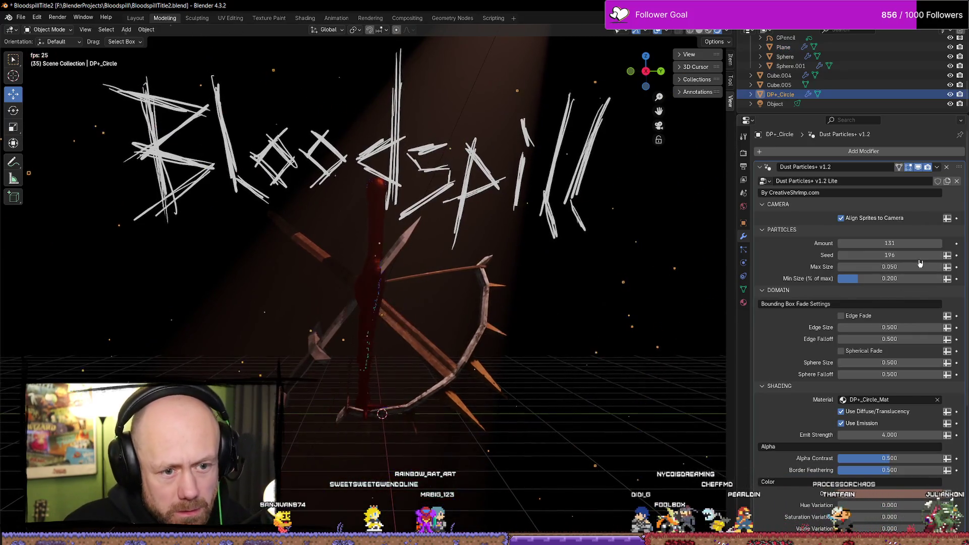
left_click(916, 265)
type("0.100")
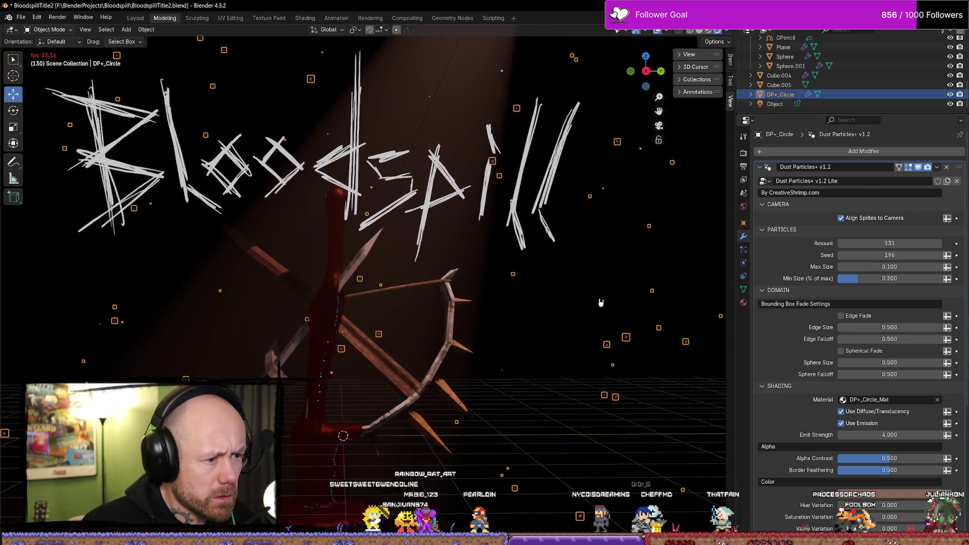
left_click(621, 315)
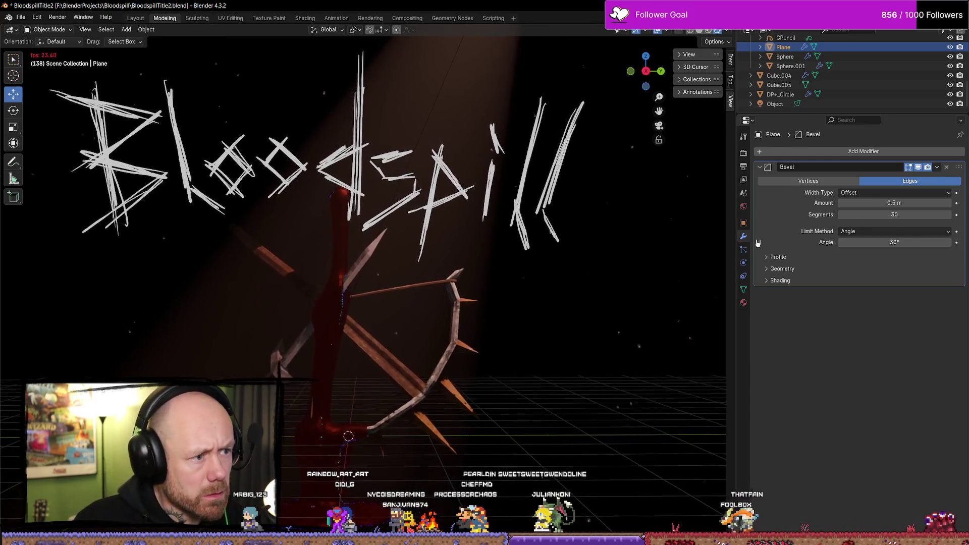
left_click(780, 95)
Step: Set the particle Amount to 200 and turn on Edge Fade
double_click(933, 242)
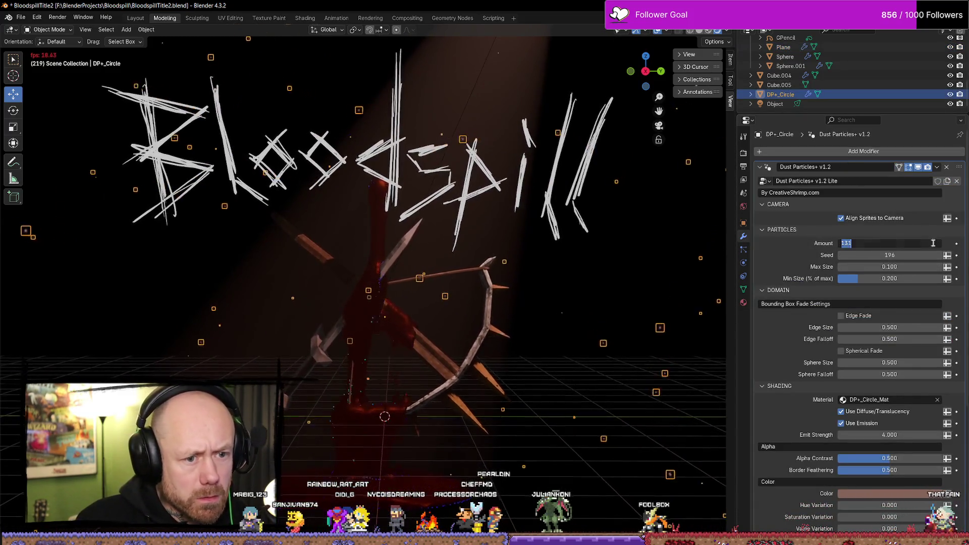
type("200")
key("Return")
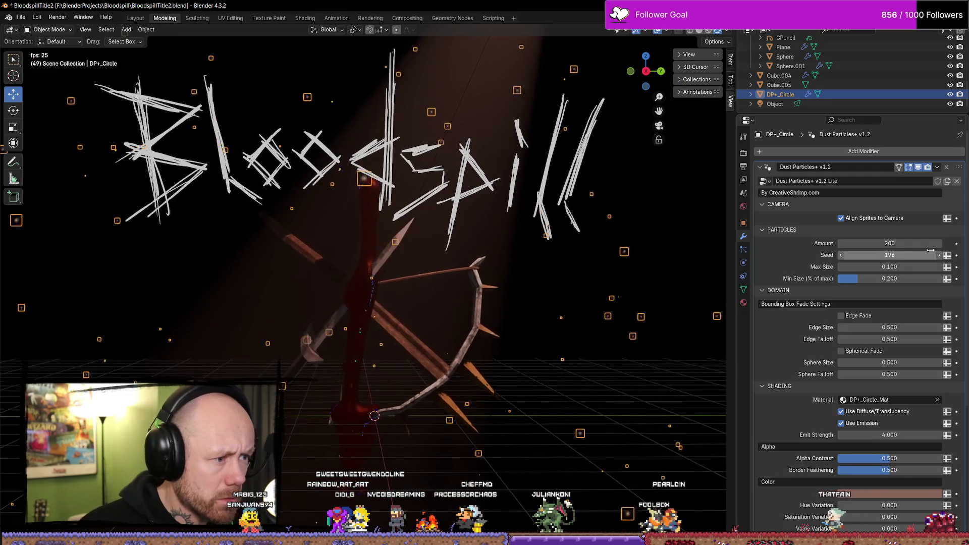
scroll(894, 295, "down", 1)
left_click(840, 297)
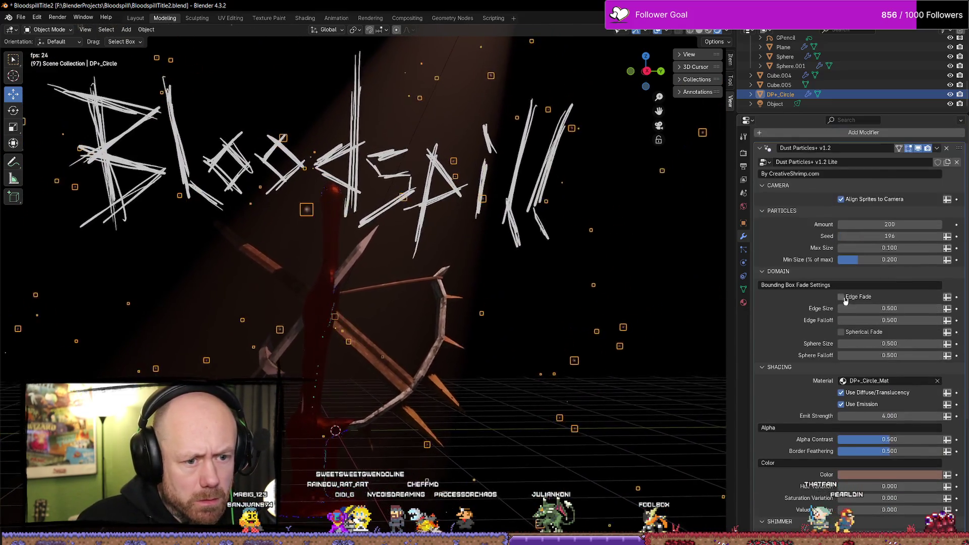
left_click(631, 219)
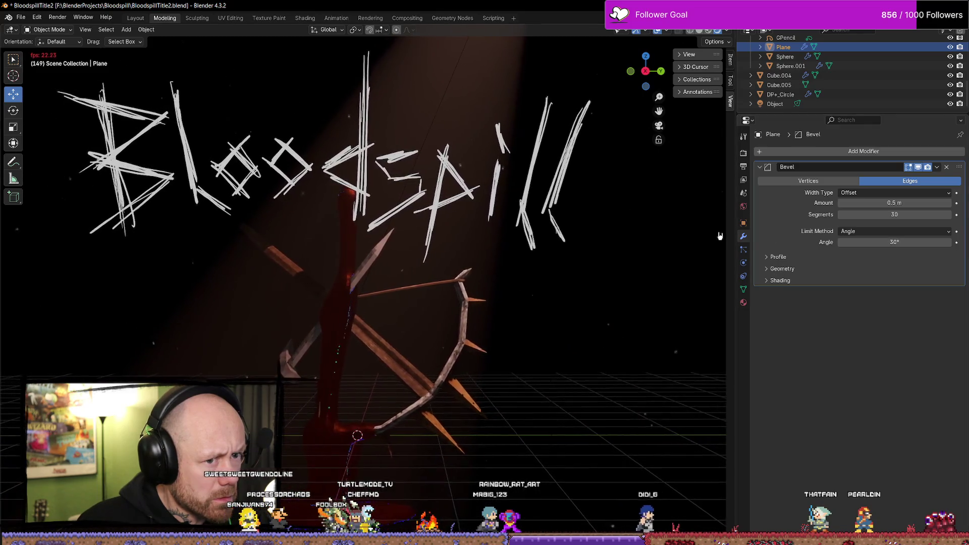
left_click(780, 94)
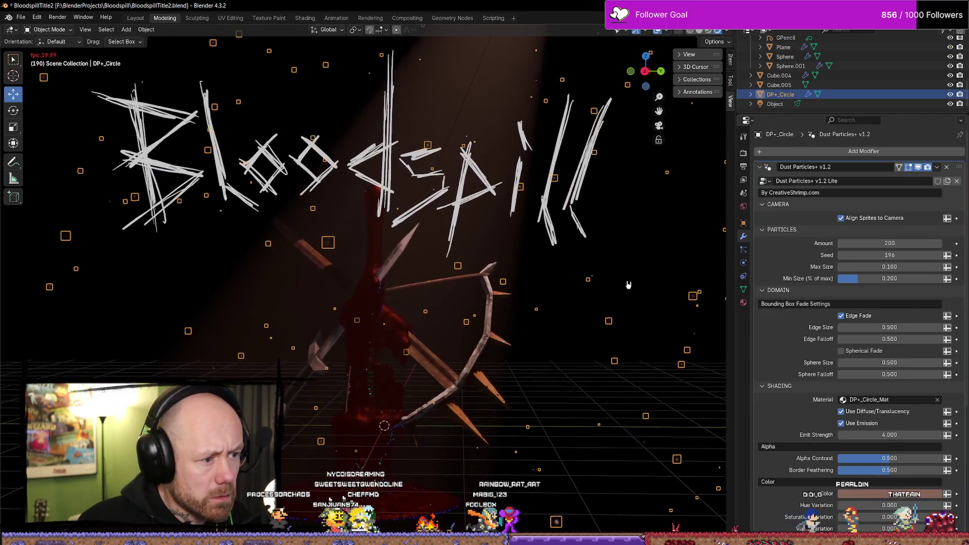
Step: Scale the particle emitter down to about 0.7 and set Max Size to 0.13
key("s")
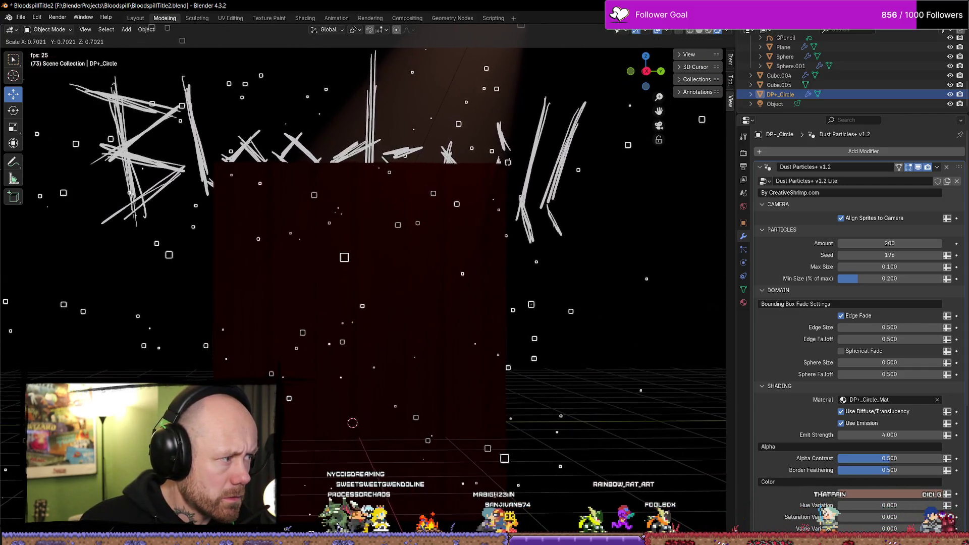
left_click(631, 291)
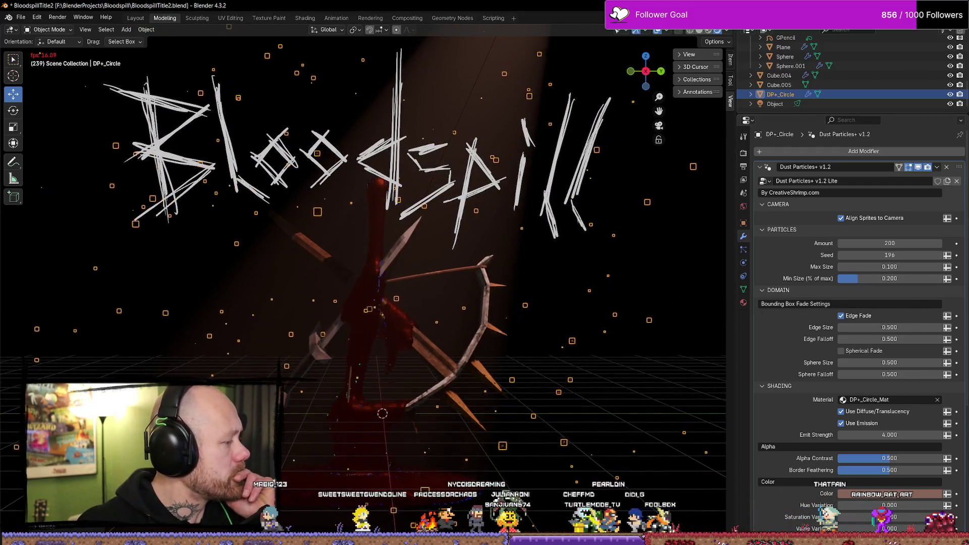
left_click(895, 265)
left_click(882, 266)
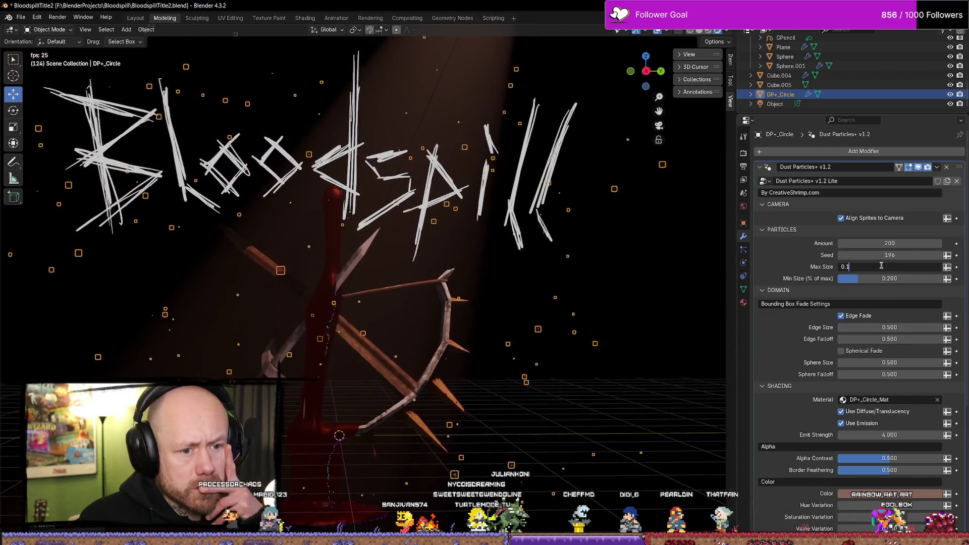
type("30")
key("Return")
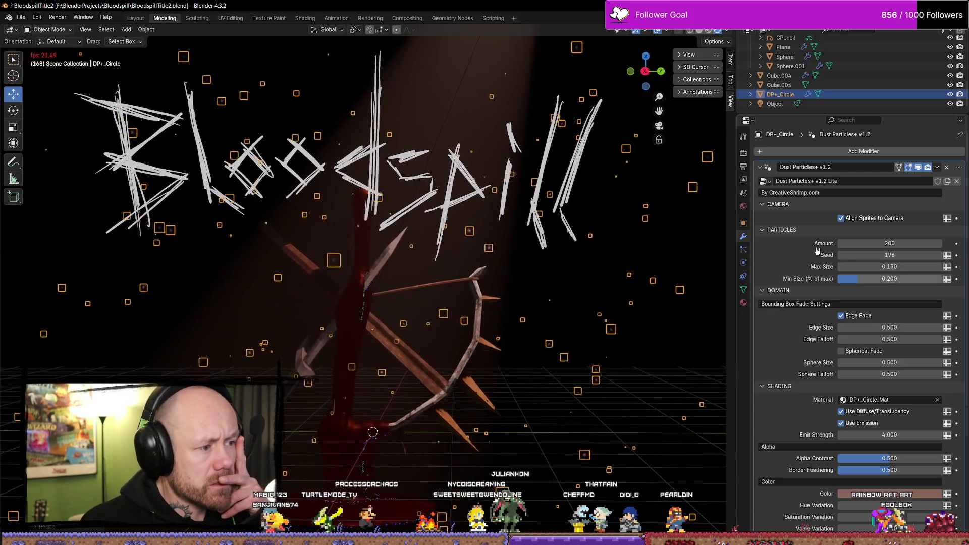
Step: Update the DP+_Circle particle Amount to 30 and render a test frame
left_click(608, 252)
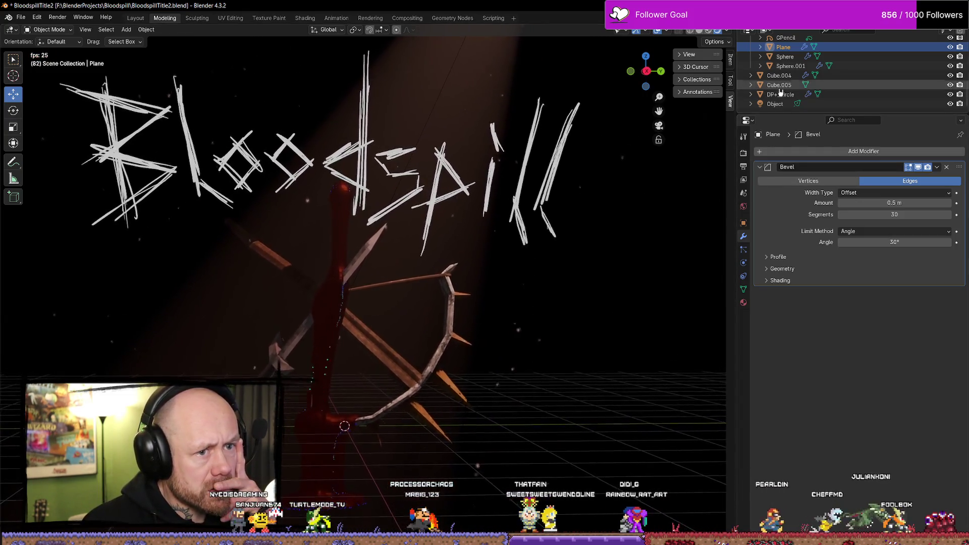
left_click(780, 85)
left_click(783, 95)
double_click(872, 244)
type("30")
key("Return")
left_click(537, 310)
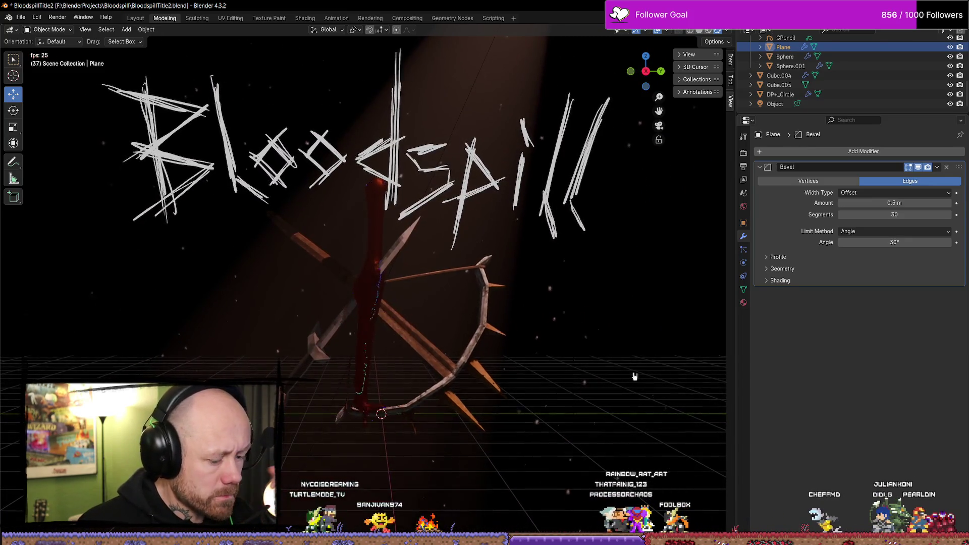
key("F12")
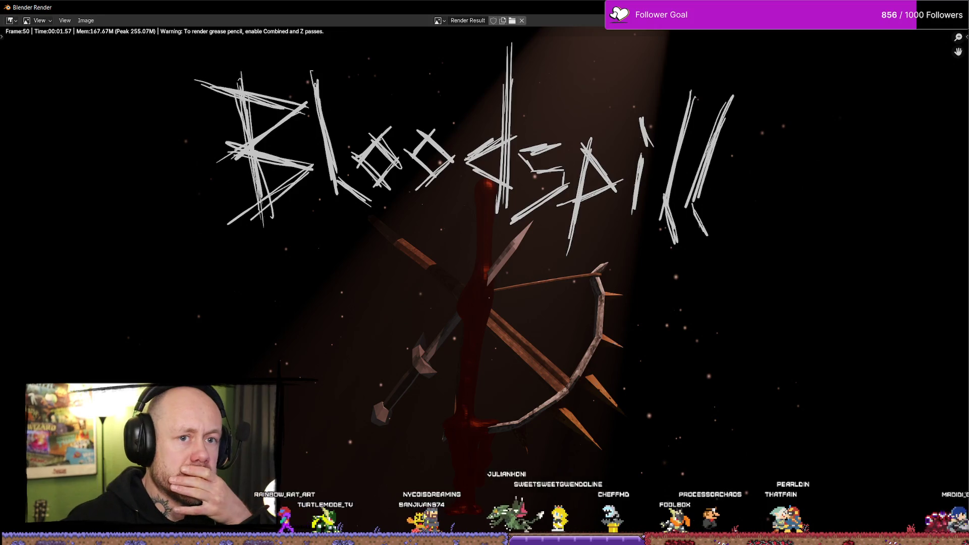
Step: Close the test render and play the animation to preview the embers
key("Escape")
left_click(780, 95)
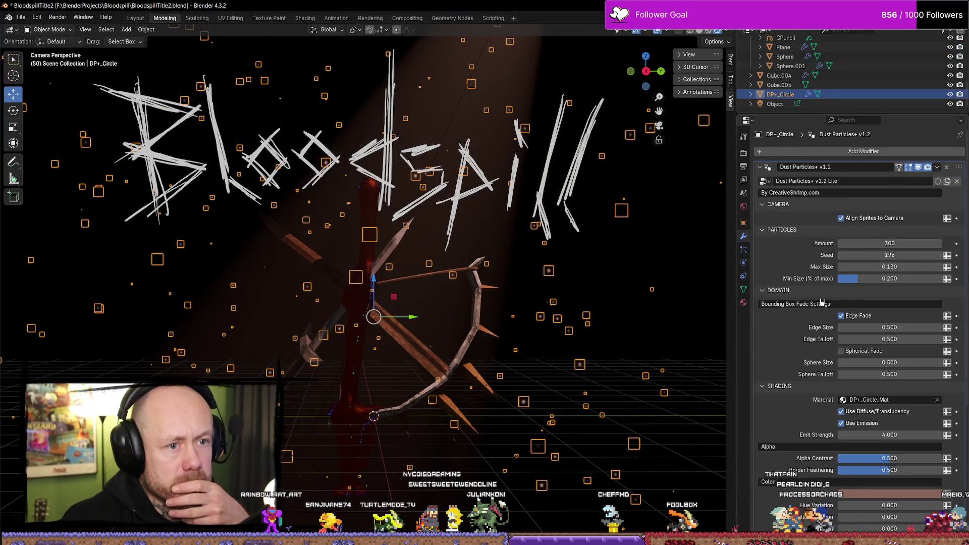
scroll(794, 343, "down", 4)
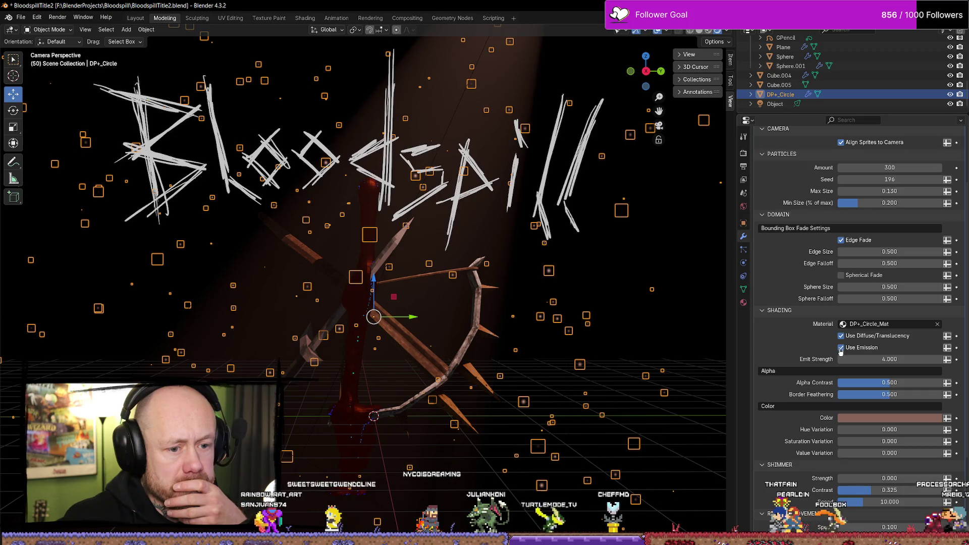
key("ctrl+z")
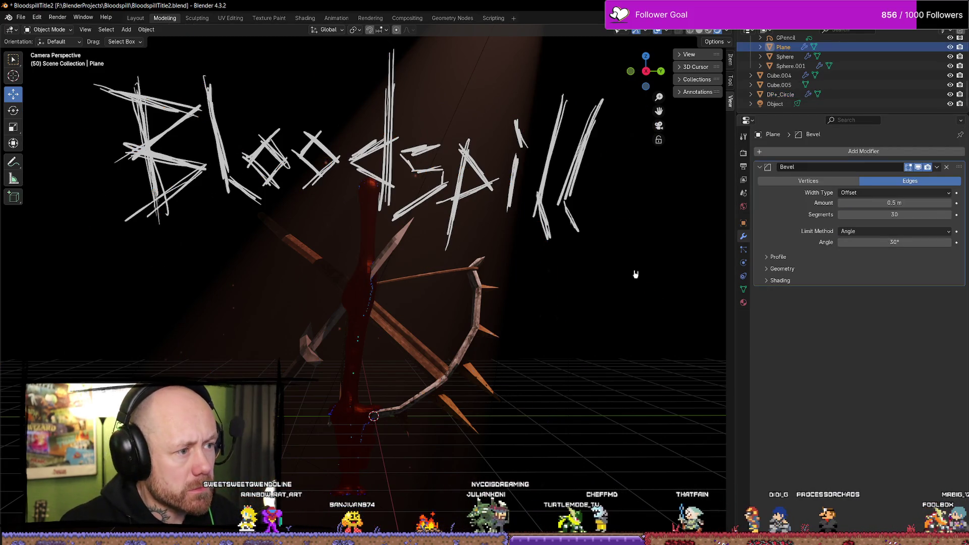
key("space")
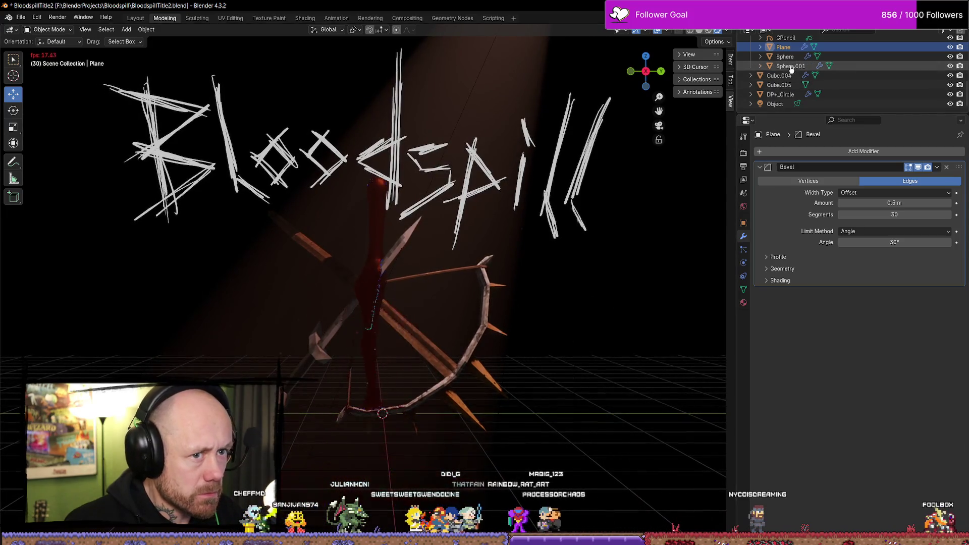
Step: Reselect DP+_Circle and switch its Use Emission back on
left_click(780, 94)
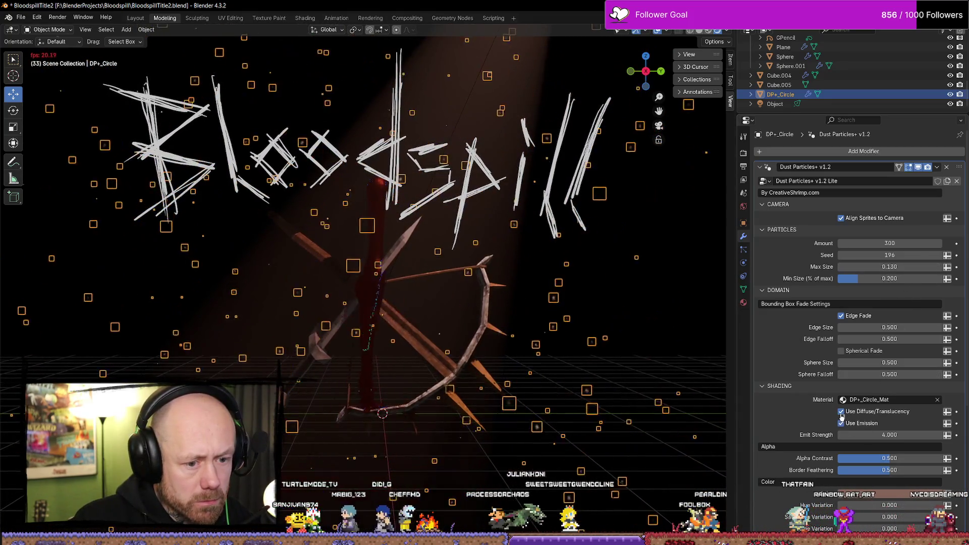
left_click(701, 345)
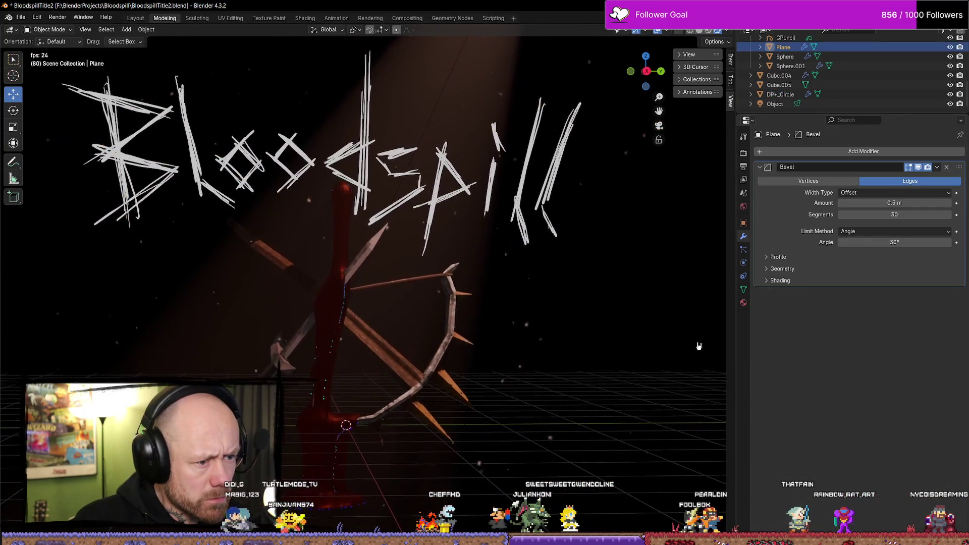
left_click(781, 95)
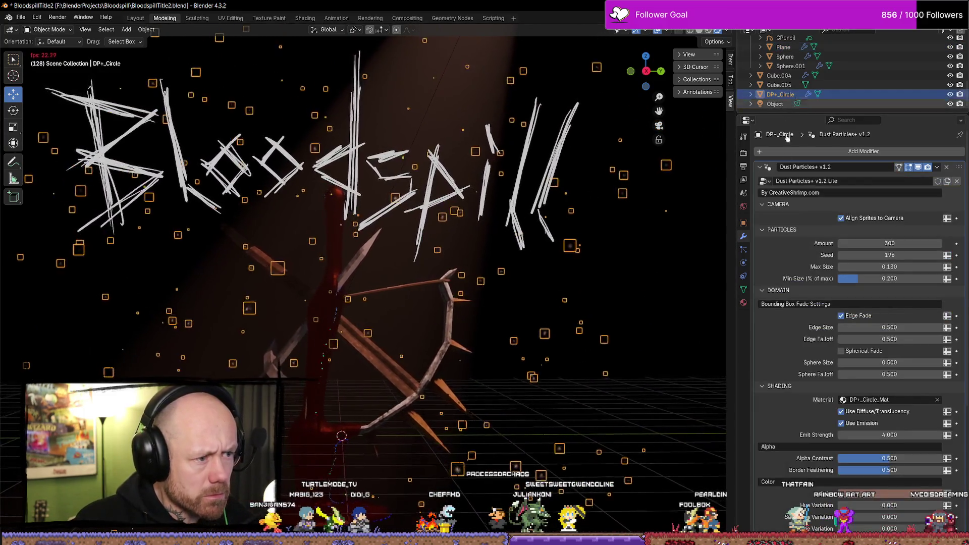
left_click(841, 423)
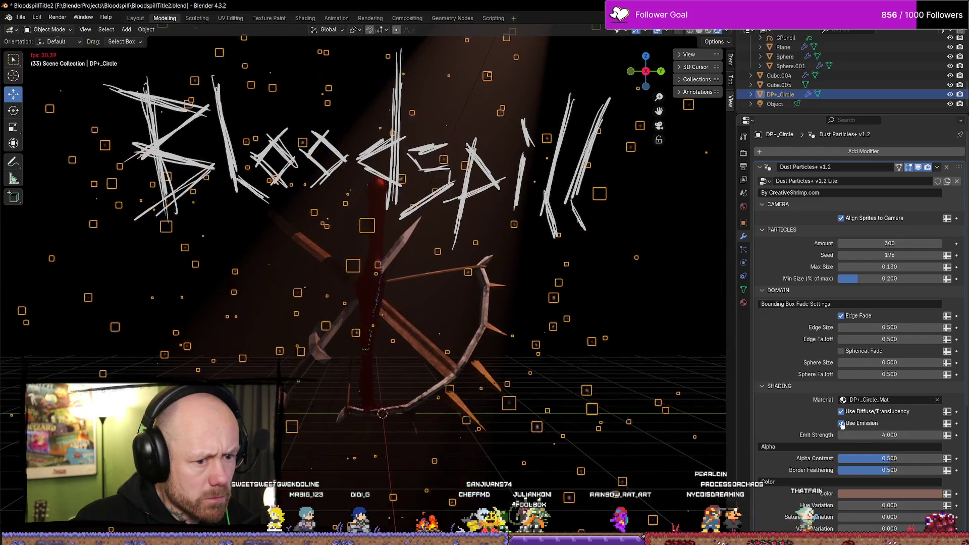
left_click(908, 494)
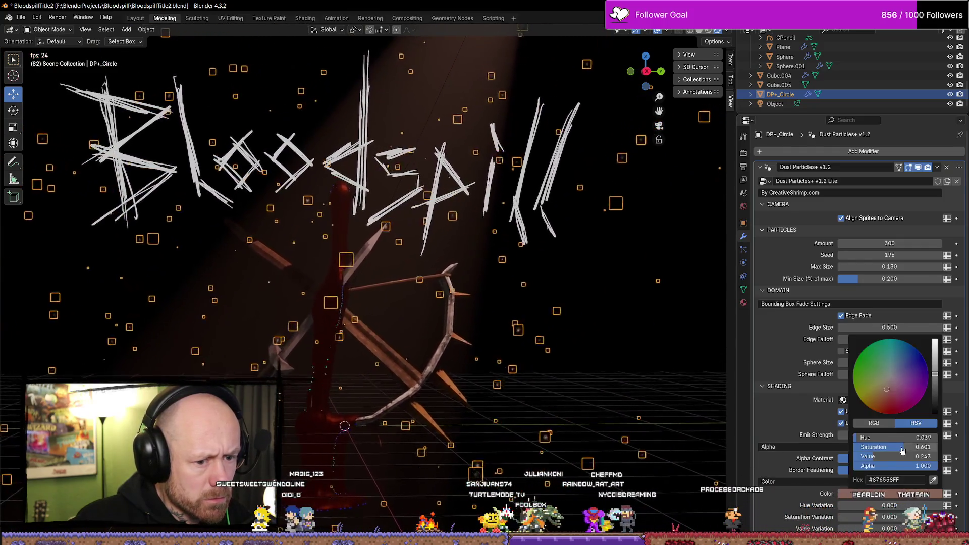
Step: Set the Dust Particles+ colour's alpha to 0
left_click(681, 384)
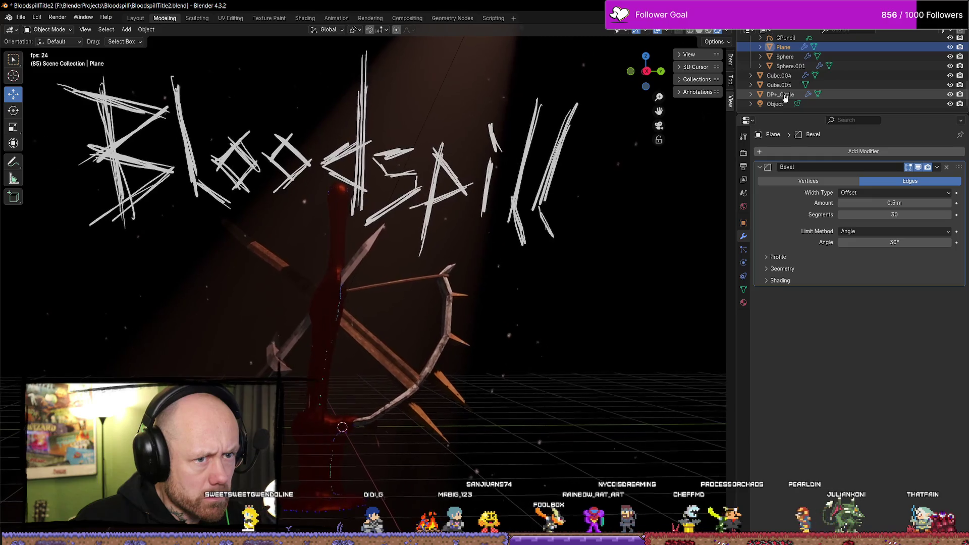
left_click(788, 95)
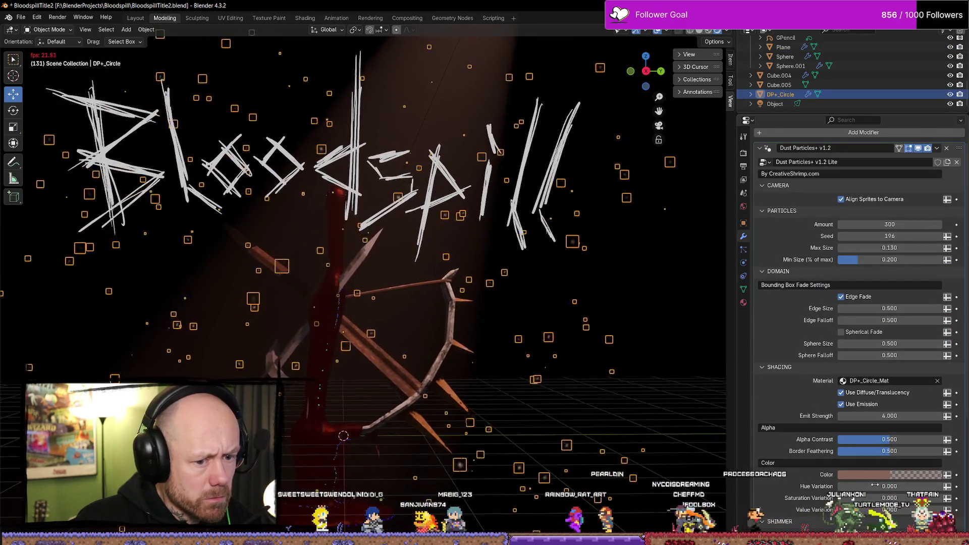
left_click(891, 476)
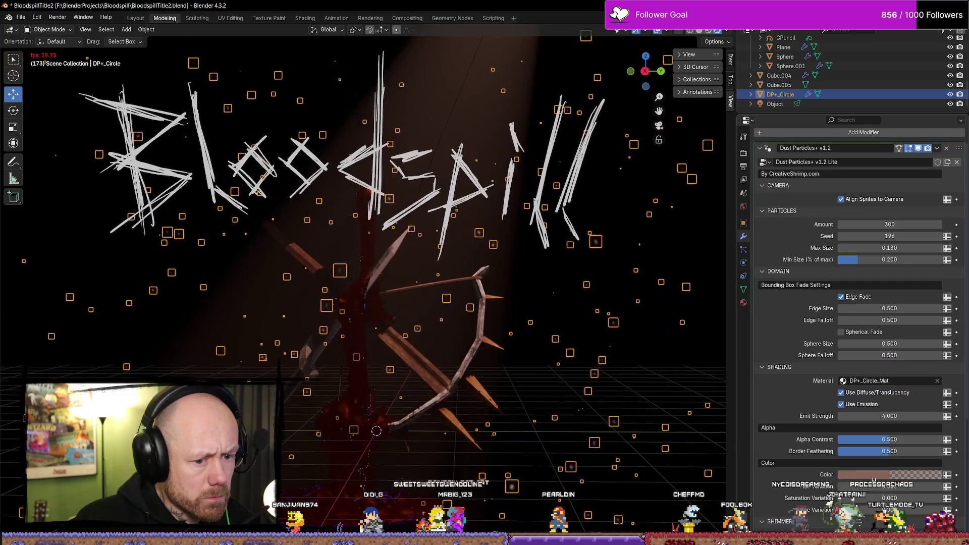
left_click(872, 476)
left_click_drag(879, 448, 937, 447)
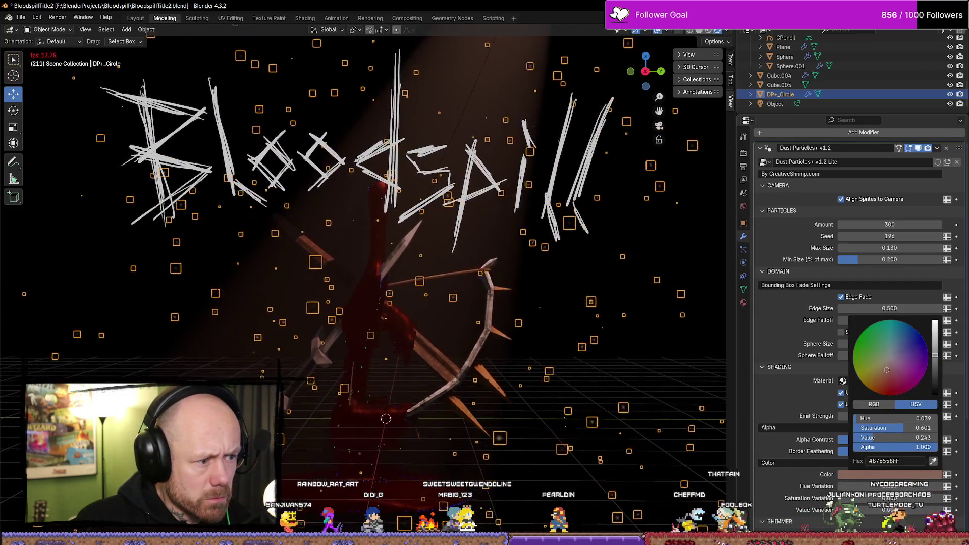
mouse_move(916, 447)
left_mouse_down()
mouse_move(837, 450)
mouse_move(937, 447)
left_mouse_up()
Step: Save the Bloodspill file with Ctrl+S
key("ctrl+s")
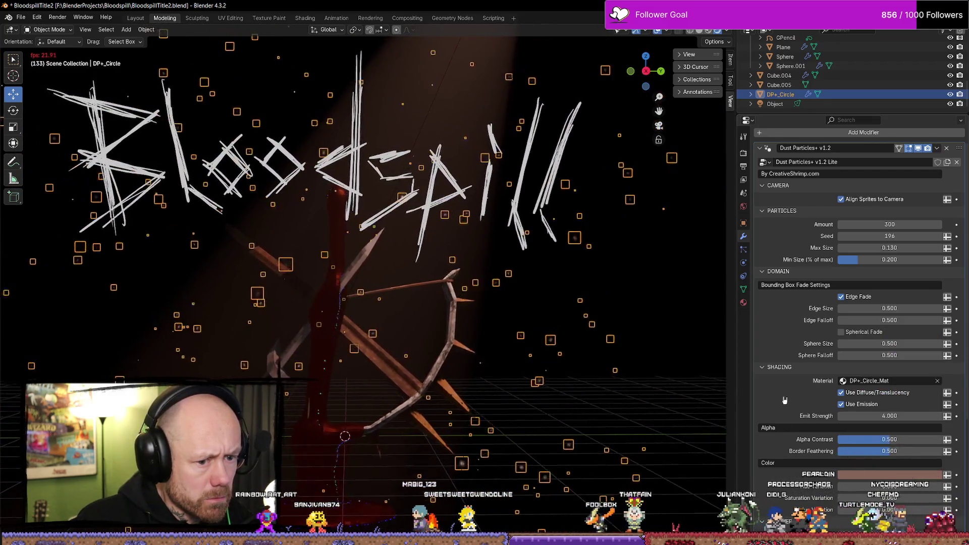
scroll(889, 457, "down", 2)
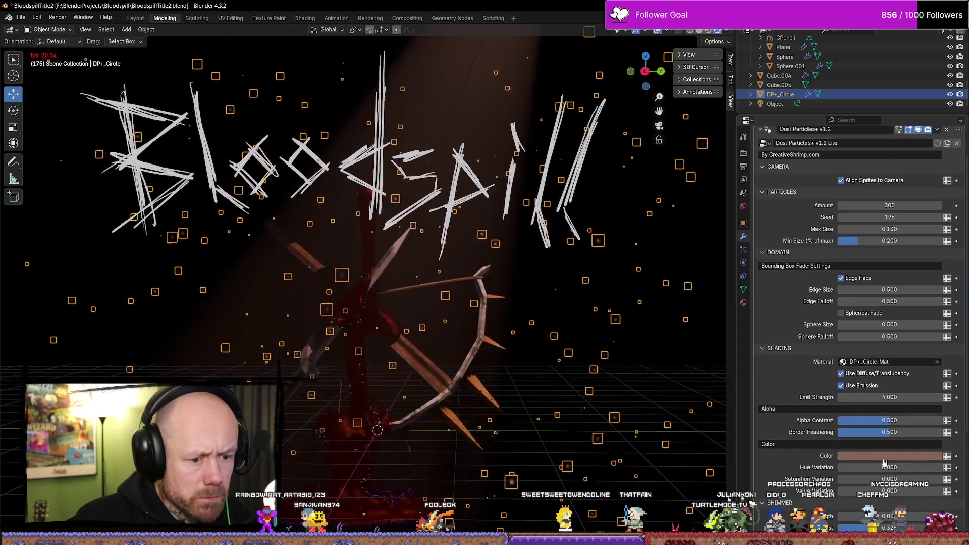
scroll(892, 446, "down", 1)
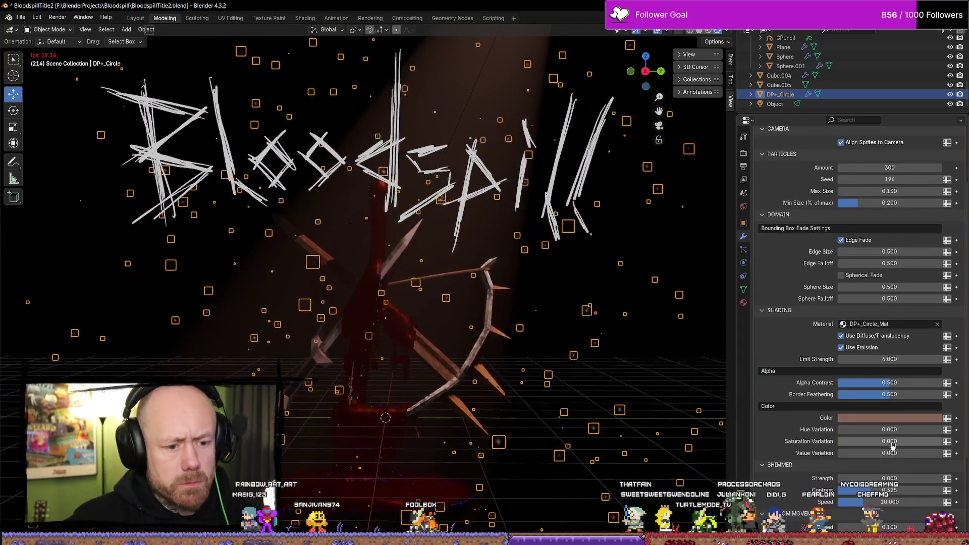
key("ctrl+s")
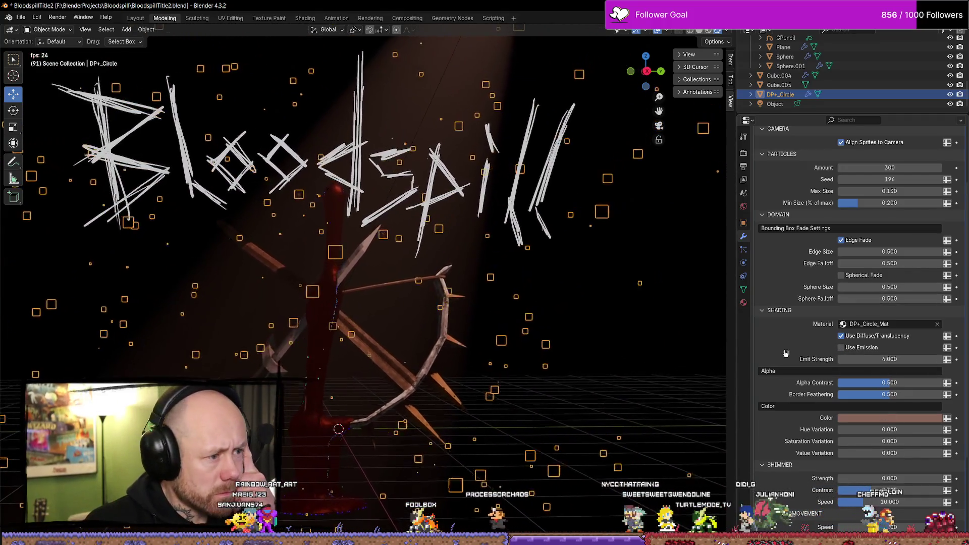
Step: Start scaling the Plane by mistake, then cancel it
left_click(657, 328)
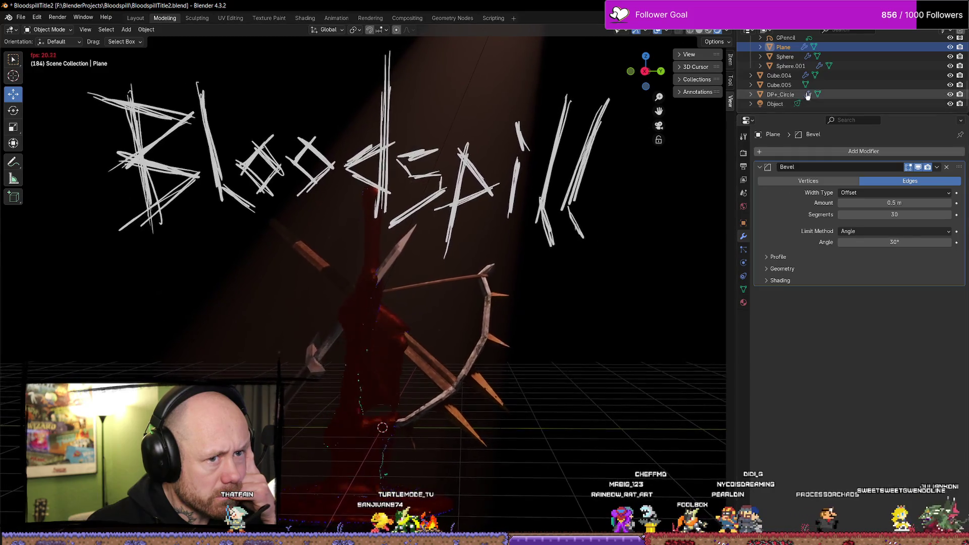
left_click(780, 94)
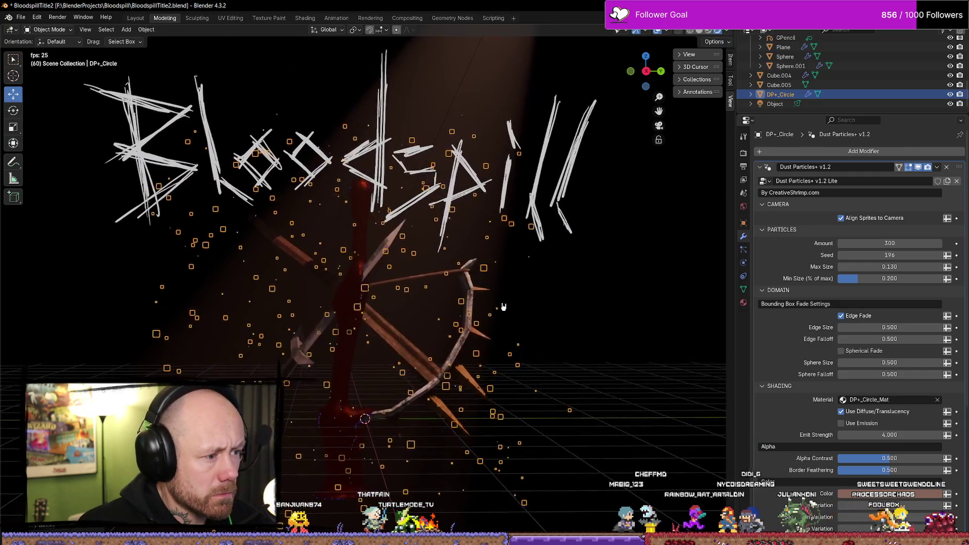
key("ctrl+z")
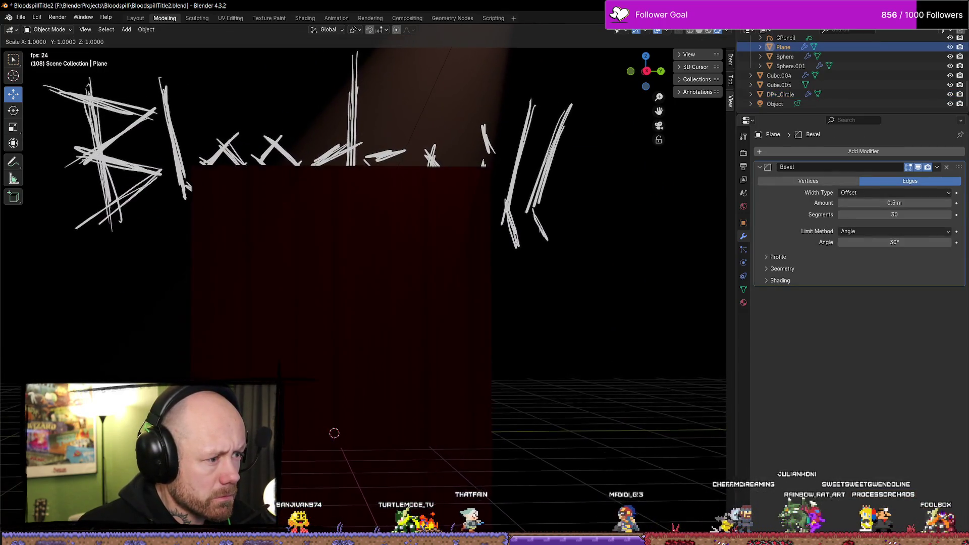
key("s")
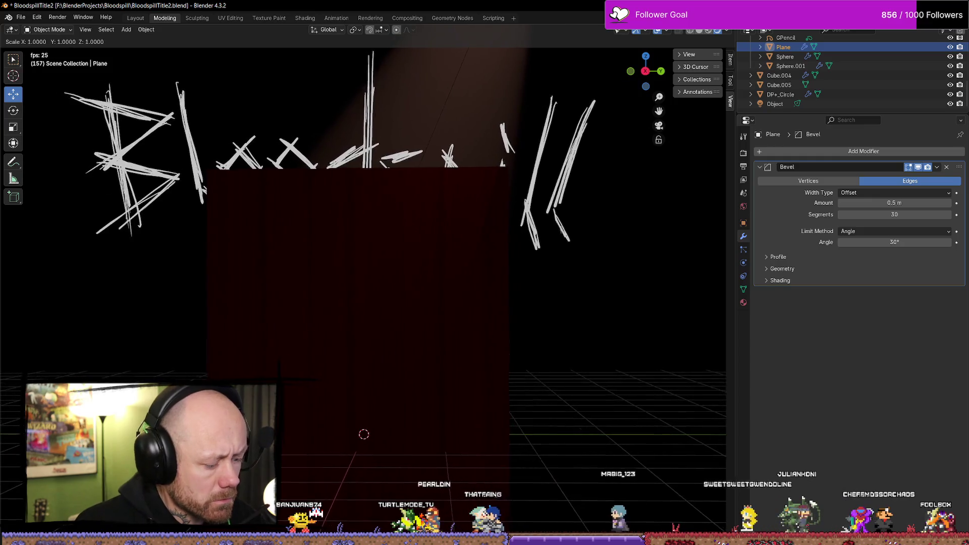
key("Escape")
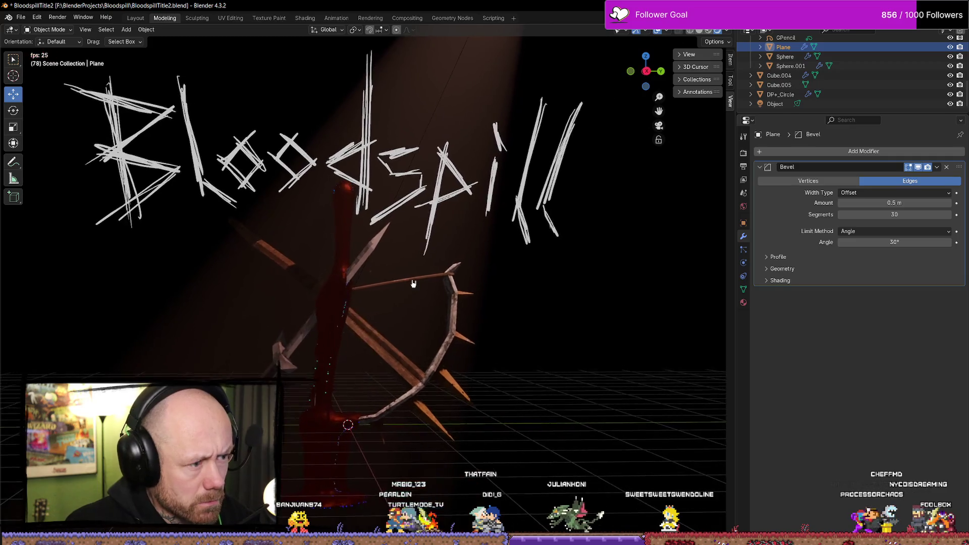
Step: Scale up the DP+_Circle particle domain box and make the dust embers larger
left_click(410, 282)
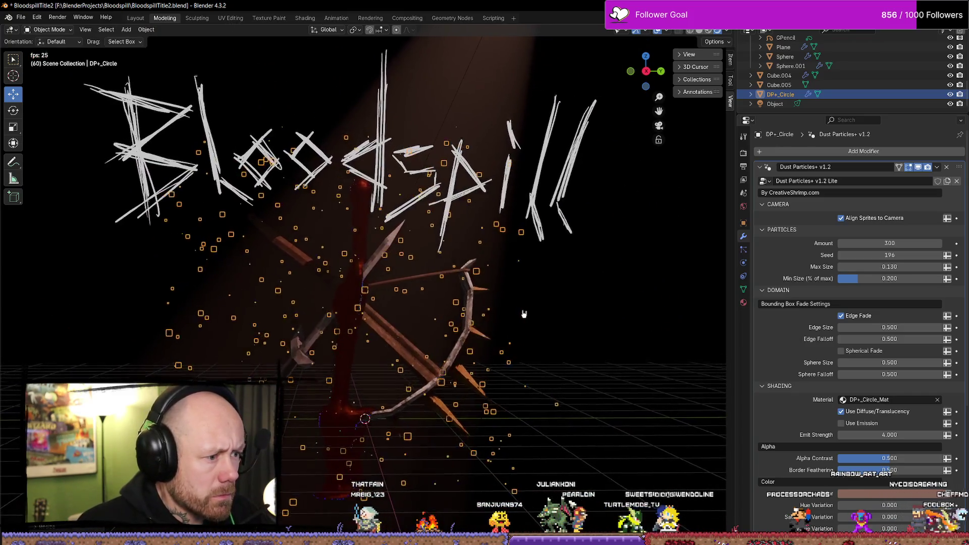
key("s")
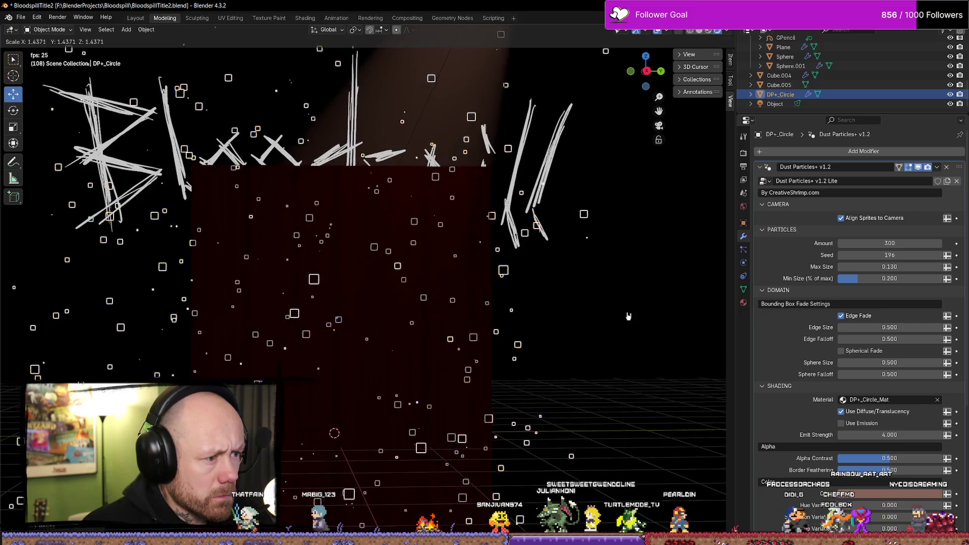
key("Return")
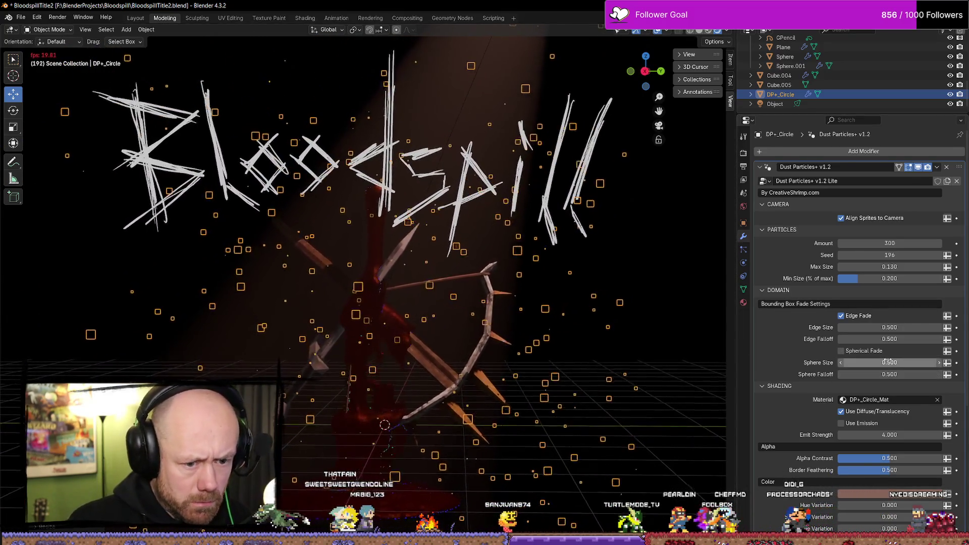
scroll(896, 353, "down", 1)
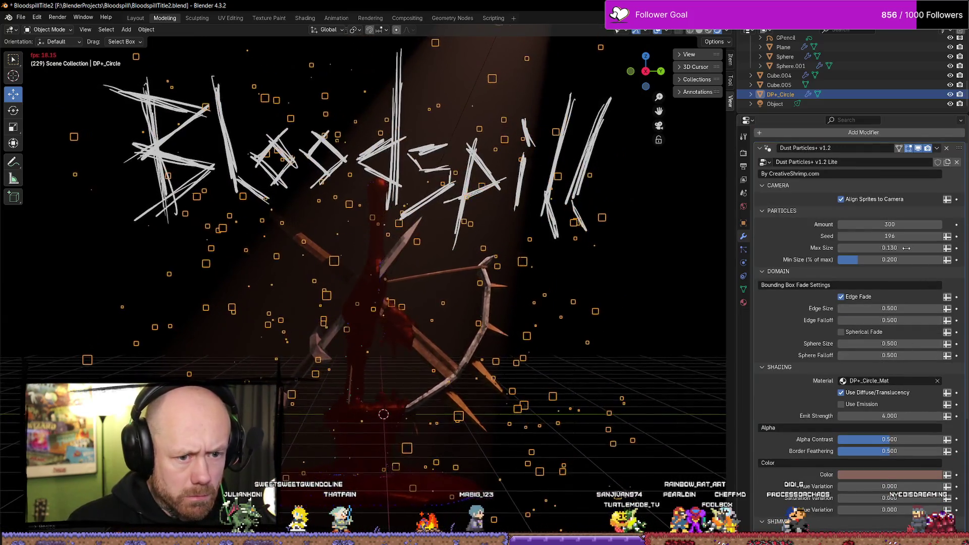
mouse_move(884, 255)
left_mouse_down()
mouse_move(939, 251)
mouse_move(885, 248)
left_mouse_up()
Step: Check the Plane's bevel settings, then reselect DP+_Circle
left_click(693, 266)
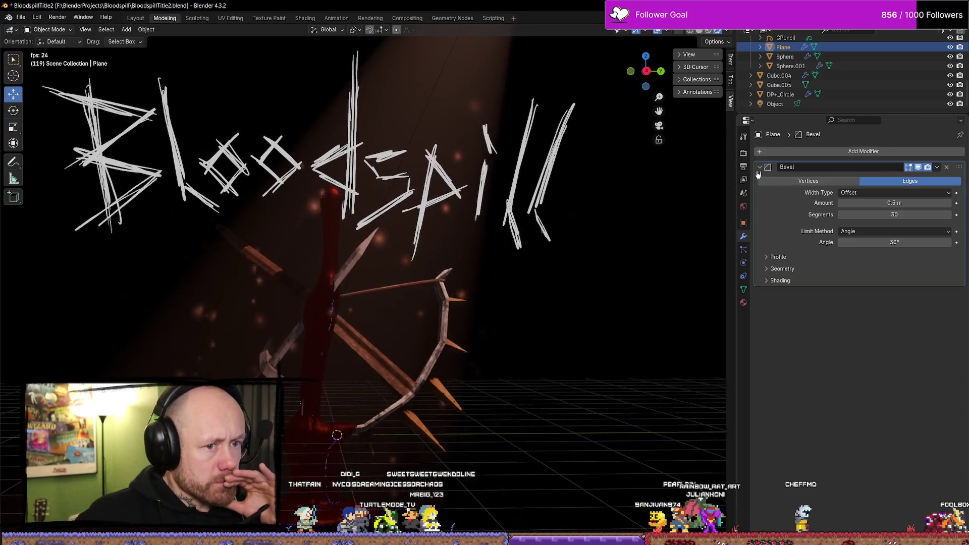
left_click(780, 94)
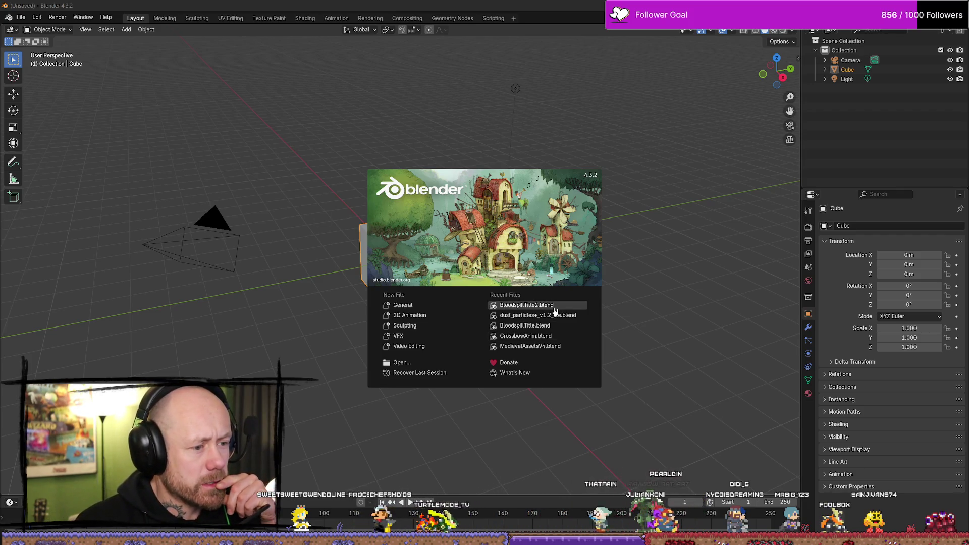
Step: Reopen BloodspillTitle2.blend from the Recent Files list
left_click(527, 305)
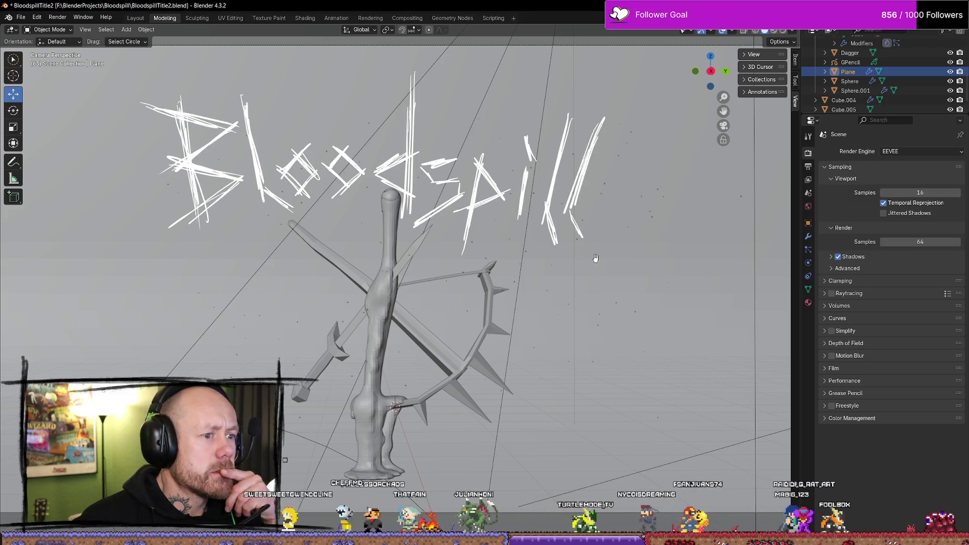
scroll(596, 258, "down", 5)
scroll(594, 259, "up", 3)
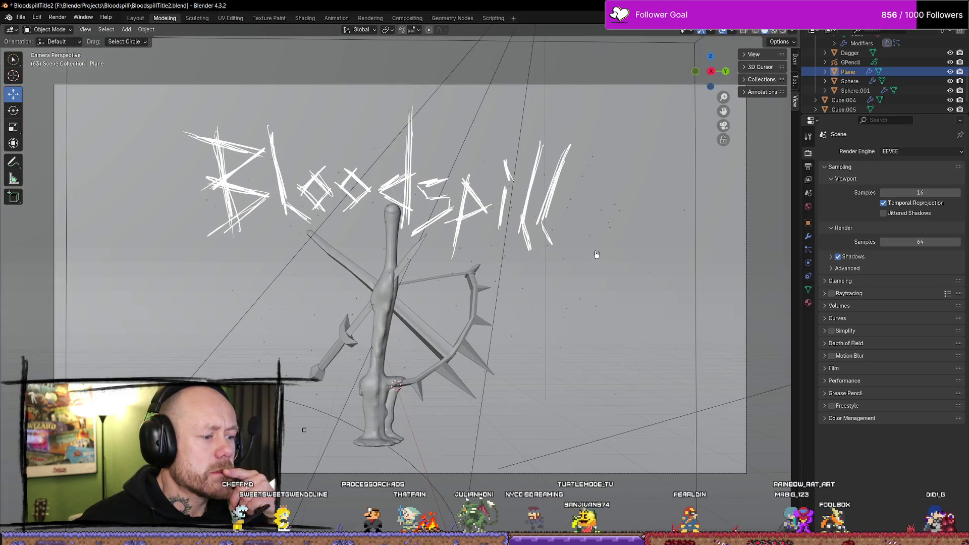
scroll(596, 255, "down", 5)
scroll(598, 254, "up", 5)
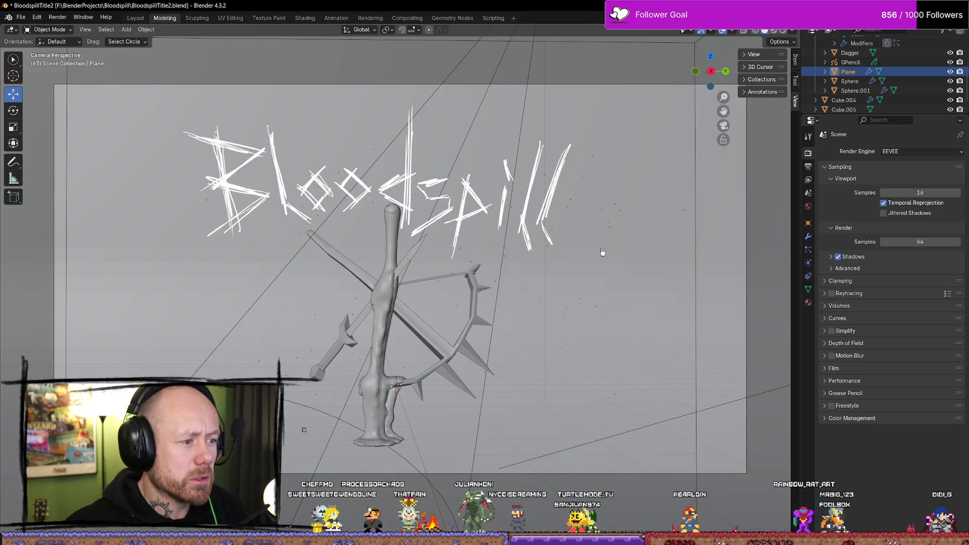
scroll(853, 88, "up", 3)
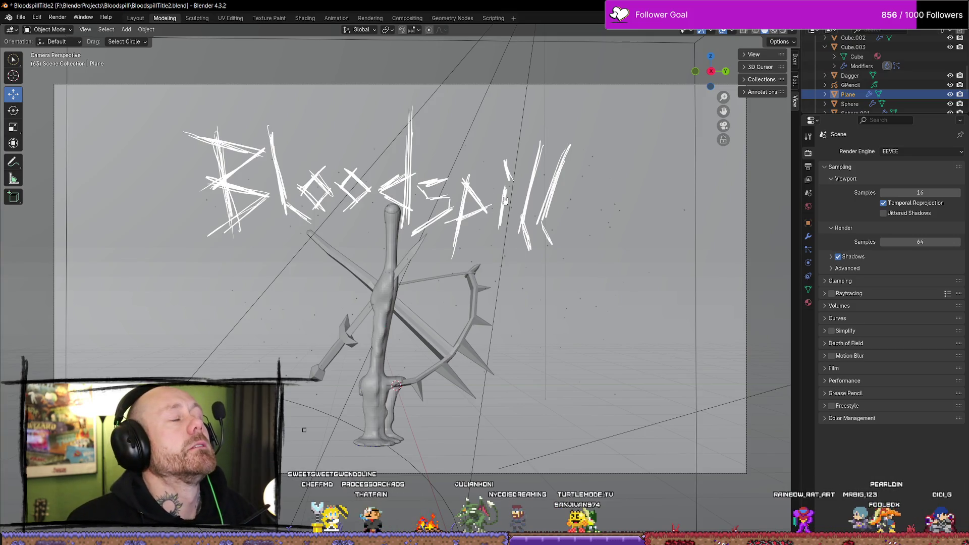
Step: Switch to Rendered shading, select Cube.004, and orbit to see the backdrop
key("z")
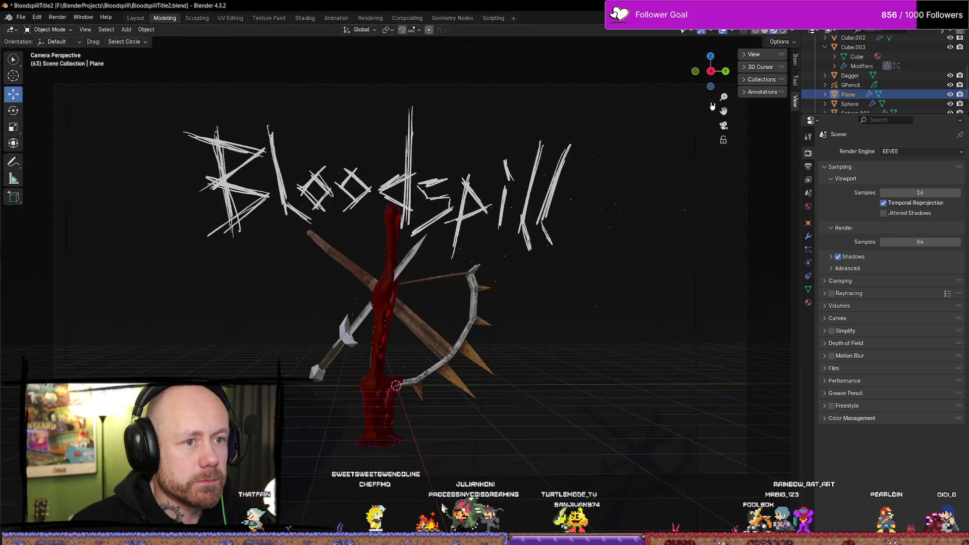
left_click(565, 263)
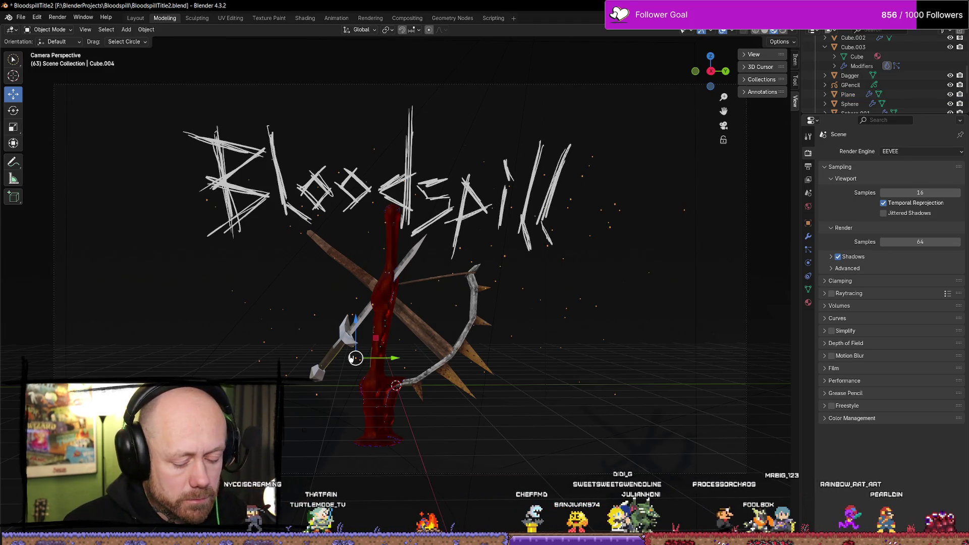
key("KP_0")
scroll(348, 359, "down", 3)
scroll(443, 270, "up", 3)
middle_click_drag(442, 270, 453, 321)
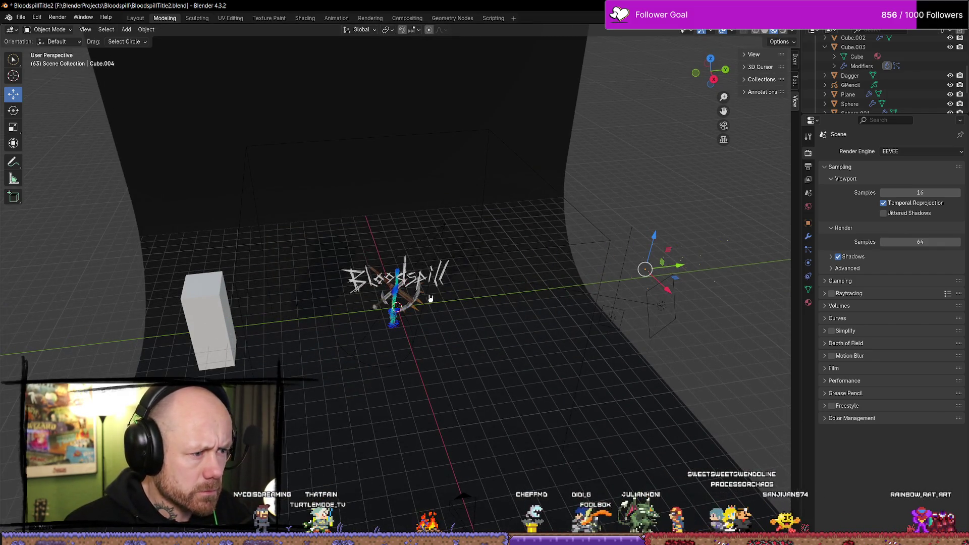
key("KP_0")
key("KP_0")
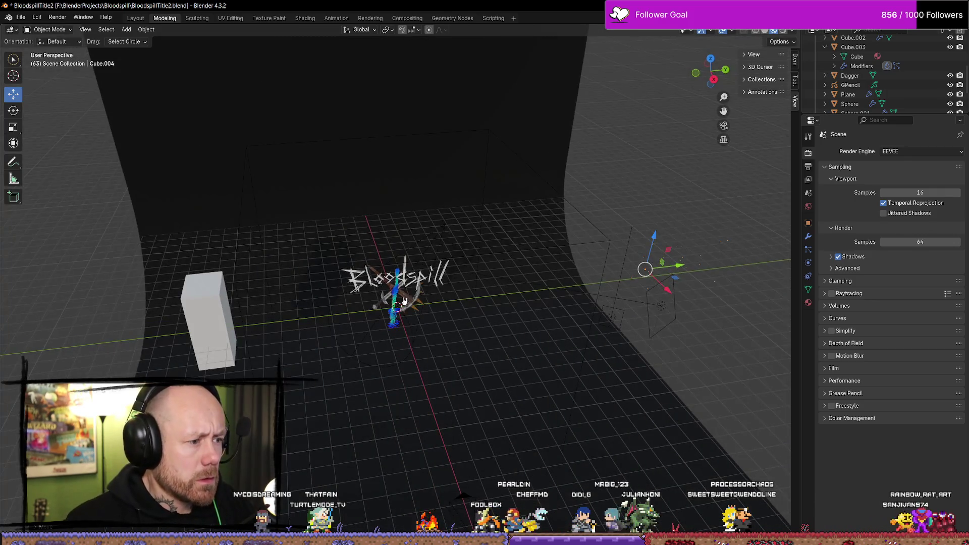
Step: Move the particle emitter up toward the title, scale it larger, and orbit out to view the scene
scroll(404, 301, "up", 2)
left_click(507, 345)
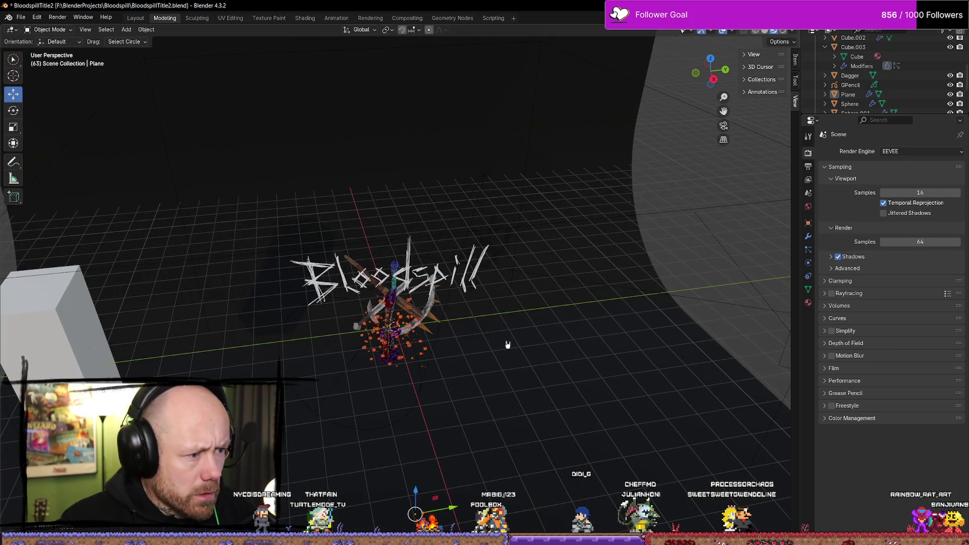
scroll(858, 94, "down", 4)
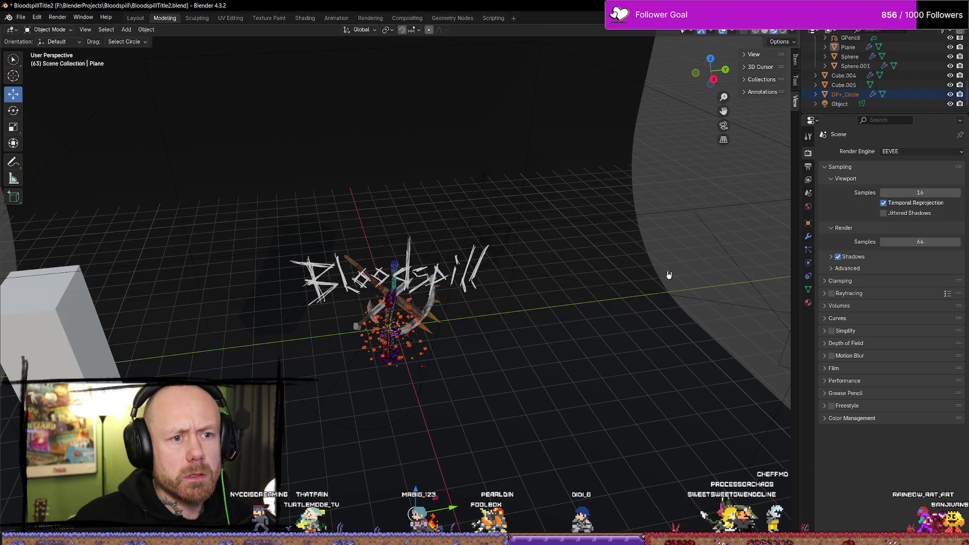
key("KP_0")
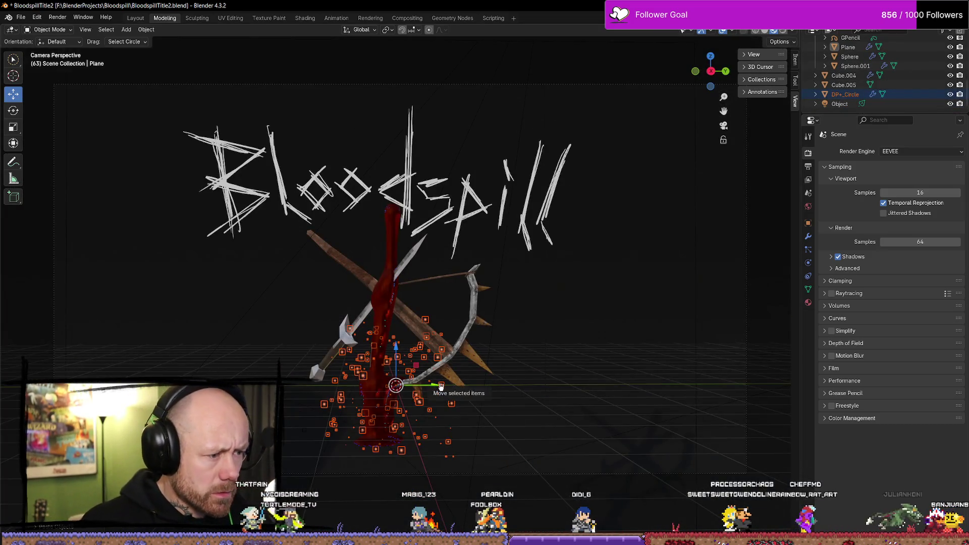
left_click_drag(397, 348, 412, 274)
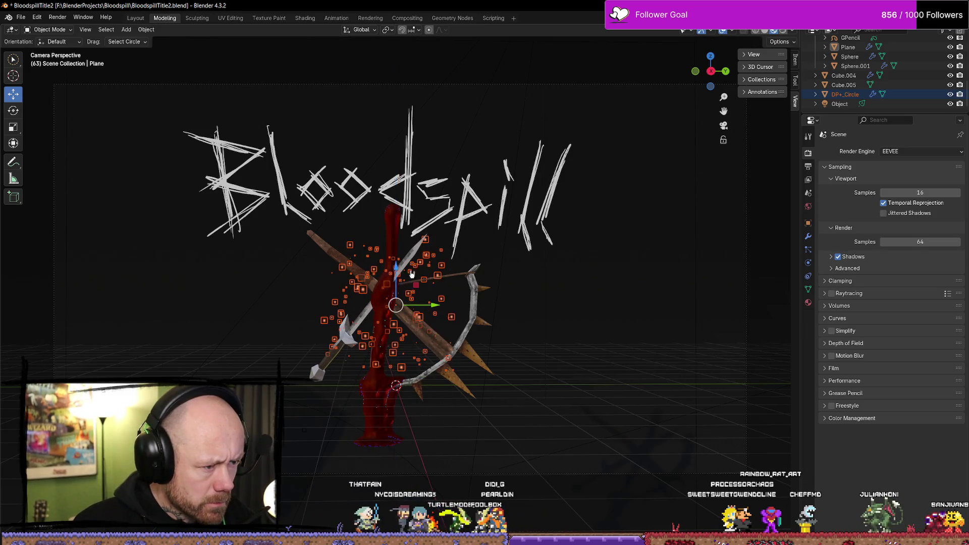
key("s")
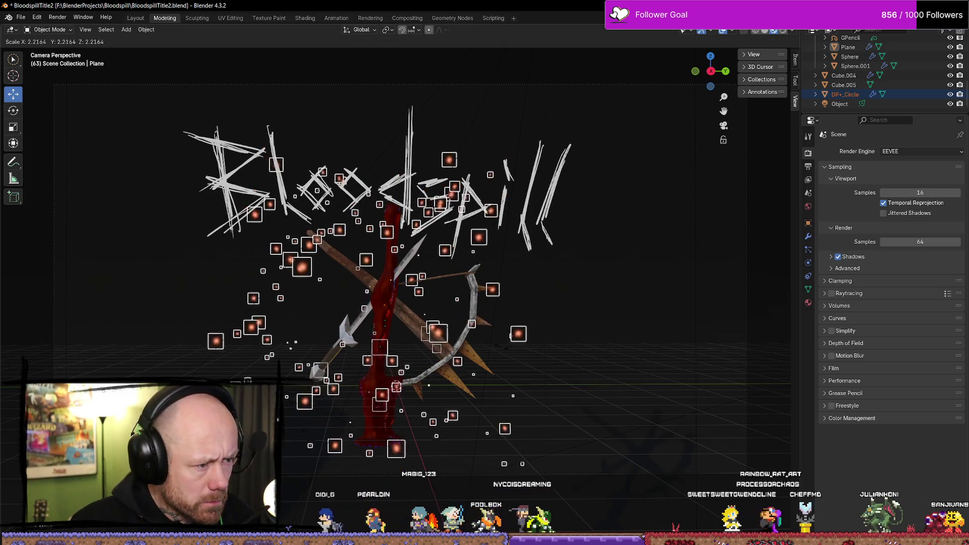
left_click(536, 368)
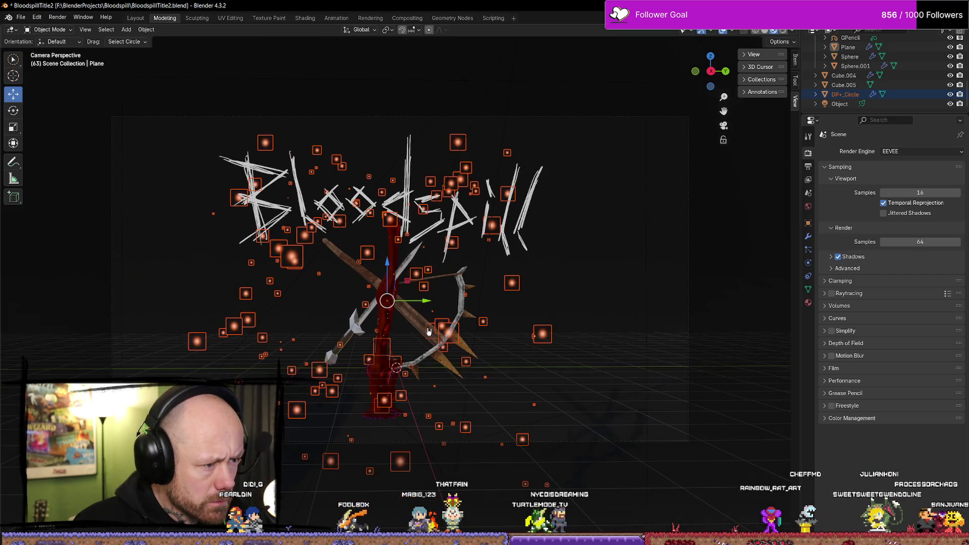
mouse_move(429, 332)
middle_mouse_down()
mouse_move(461, 327)
mouse_move(439, 315)
mouse_move(505, 318)
mouse_move(409, 285)
mouse_move(686, 239)
middle_mouse_up()
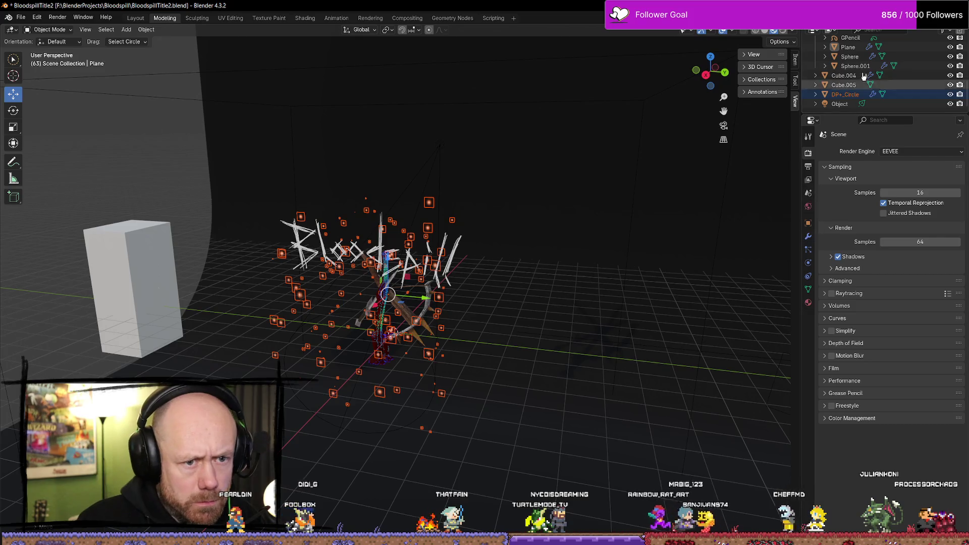
left_click(848, 94)
Step: Preview the scene in rendered shading and tune the embers' Max Size, trying 0.130 then larger
left_click(808, 237)
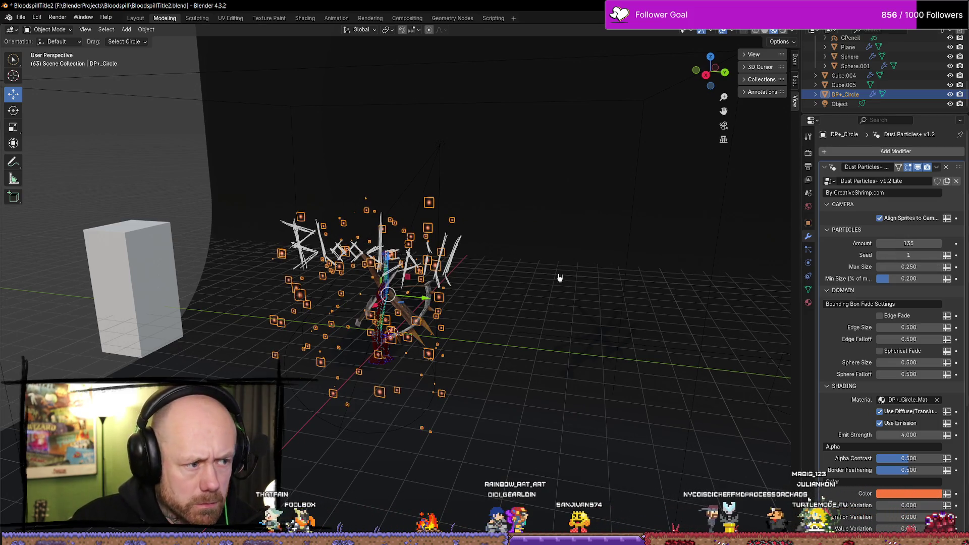
scroll(373, 272, "up", 6)
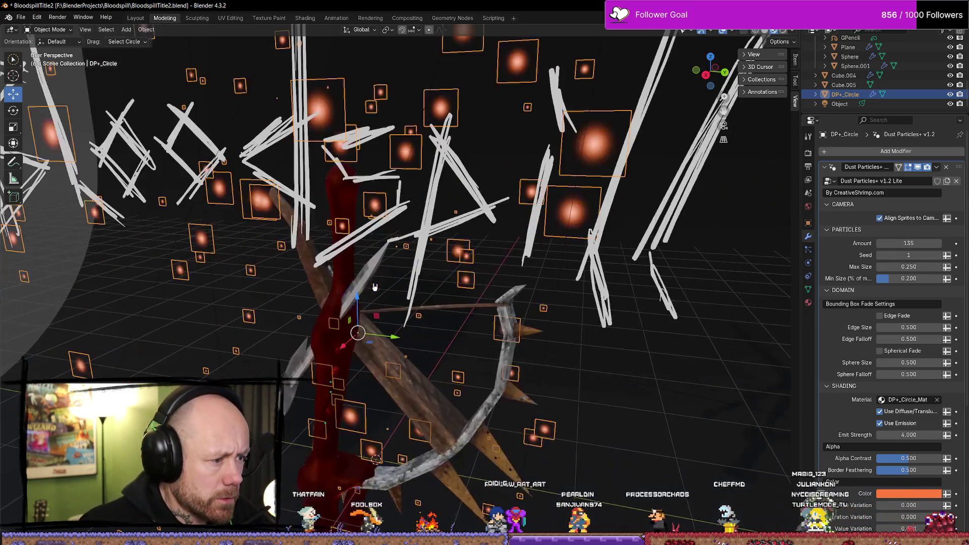
scroll(397, 357, "down", 5)
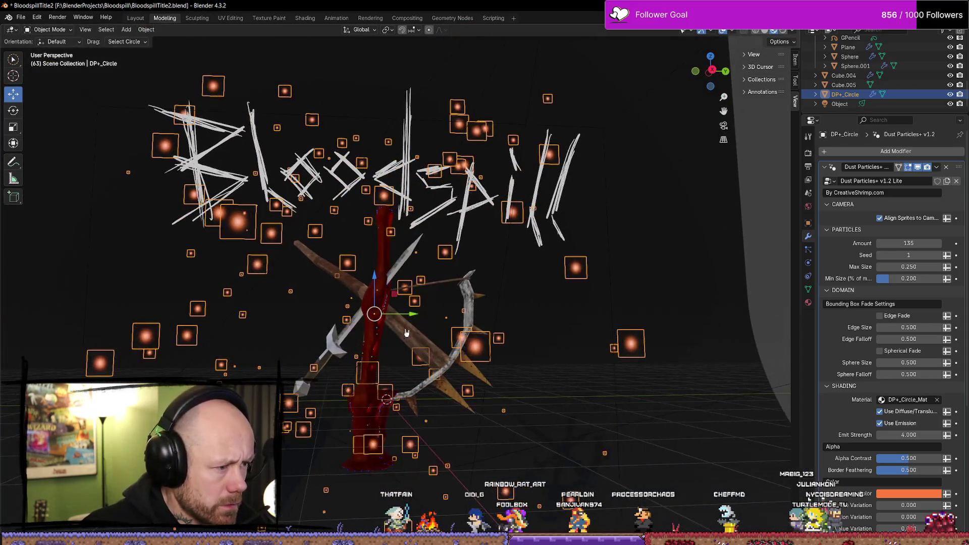
left_click(782, 30)
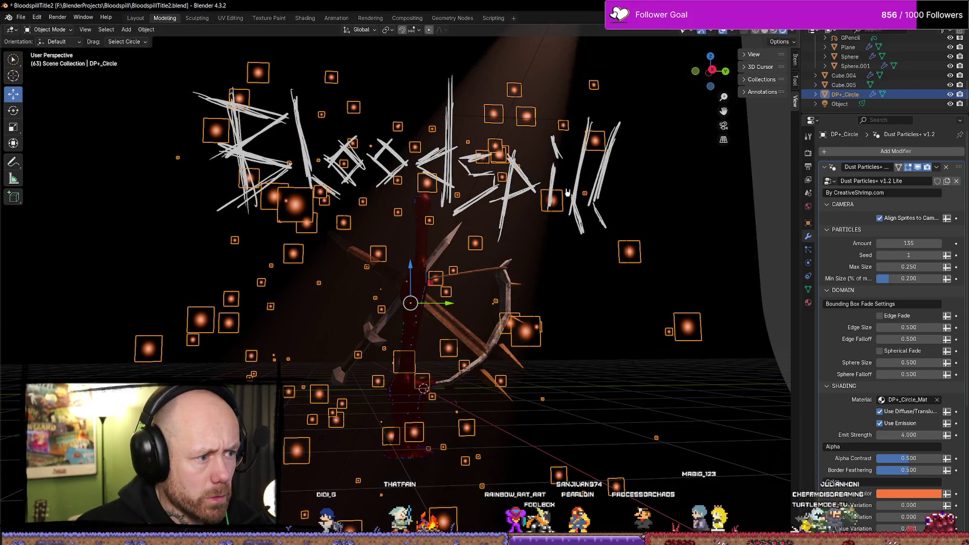
left_click(591, 276)
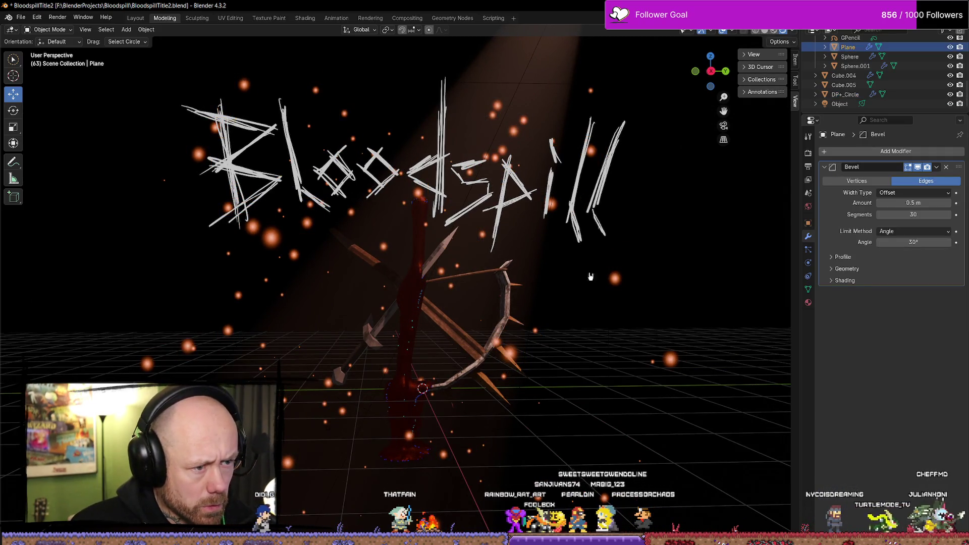
left_click(590, 276)
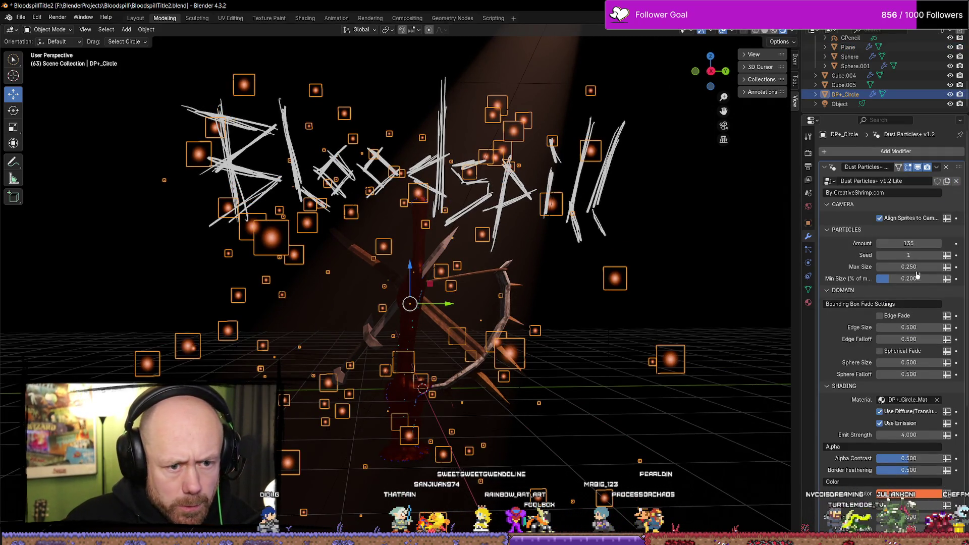
left_click_drag(917, 268, 768, 290)
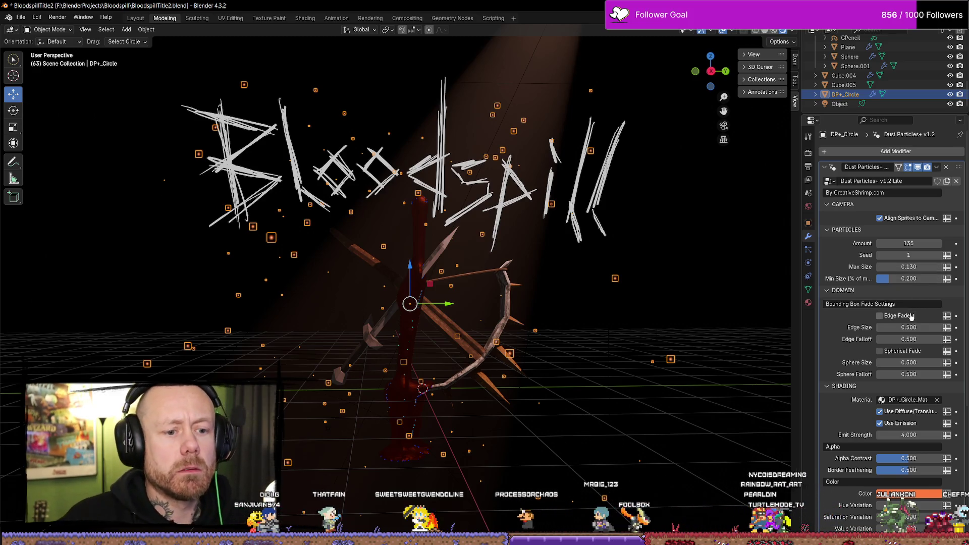
left_click_drag(909, 267, 945, 267)
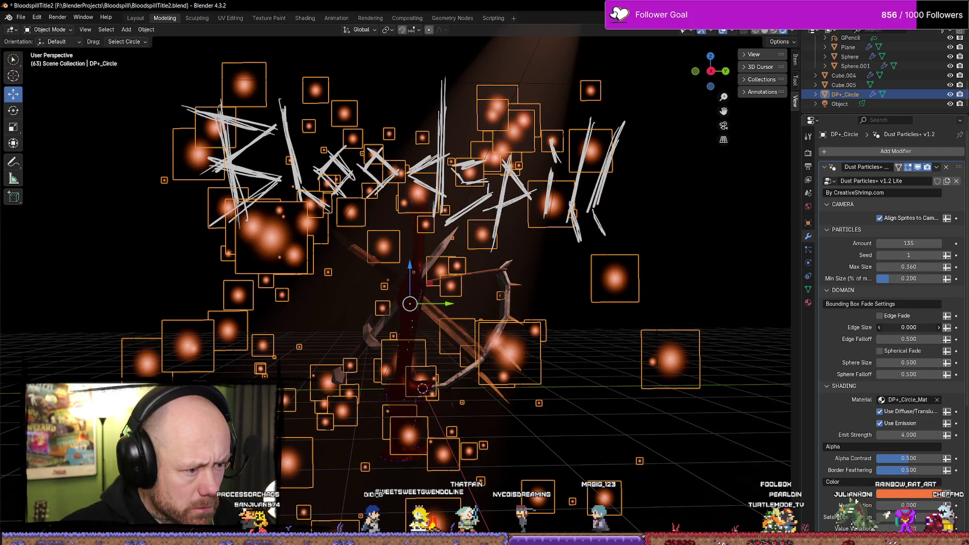
Step: Enable Edge Fade on the dust particles and set Edge Size to 0.5
left_click_drag(904, 327, 909, 327)
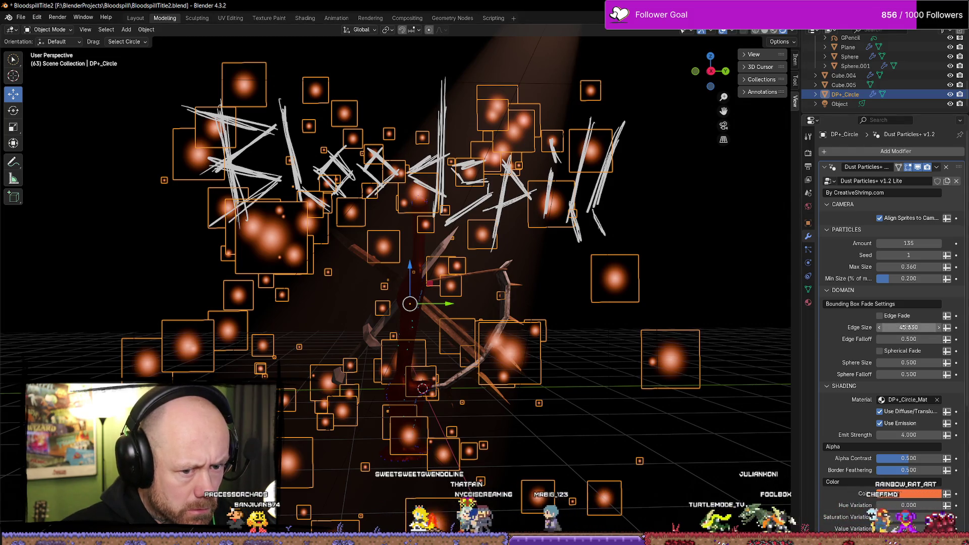
left_click(880, 316)
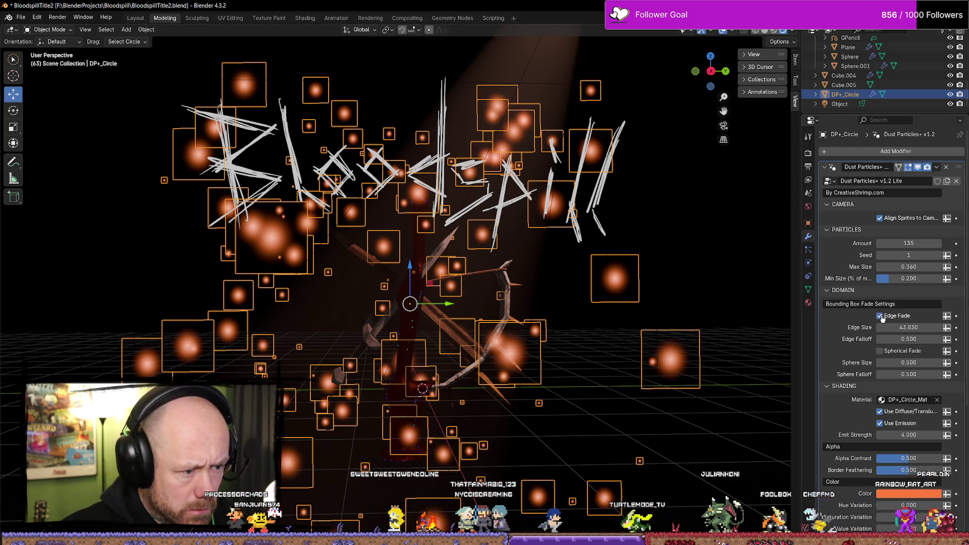
left_click(921, 327)
type("43.54")
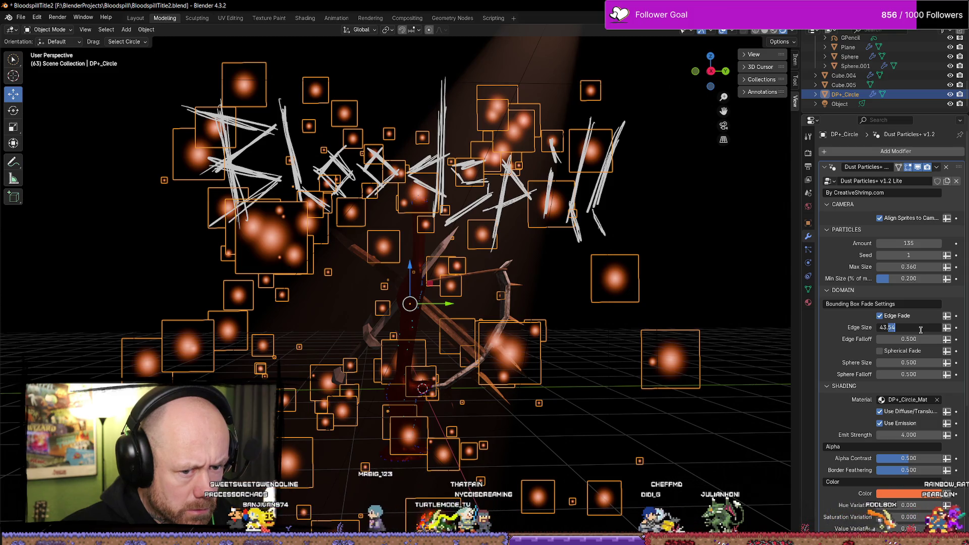
key("BackSpace")
key("BackSpace")
key("BackSpace")
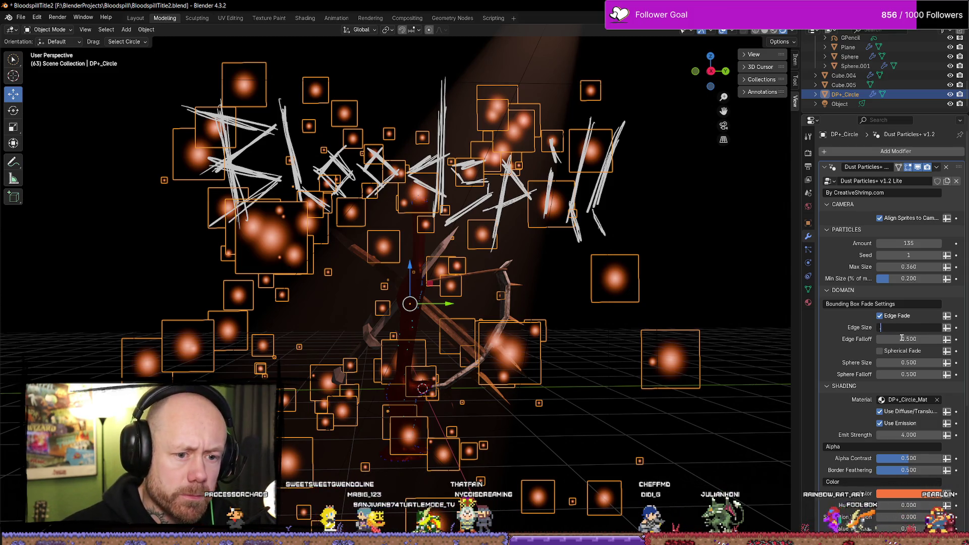
type("0.5")
key("Return")
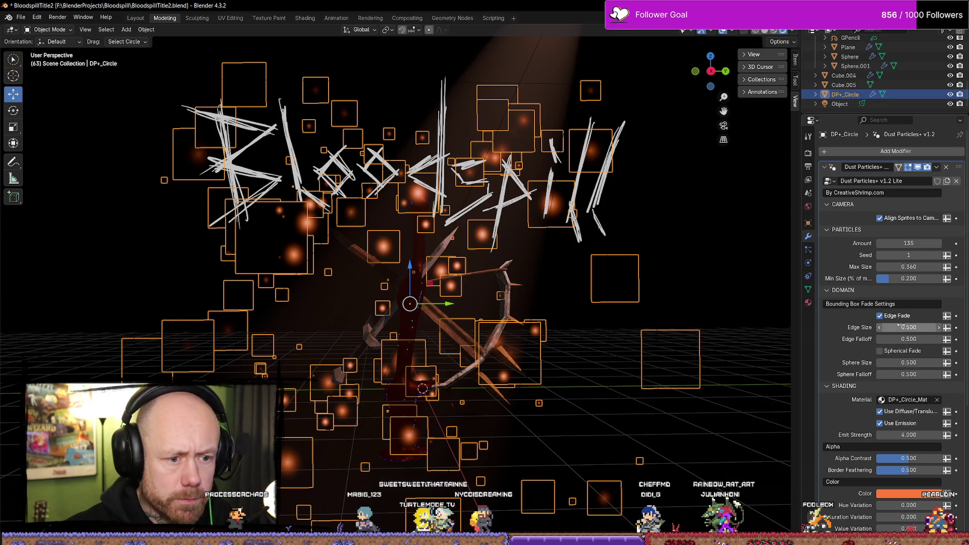
Step: Compare the embers with Edge Fade off and on, keeping it on with Edge Size 0.5
left_click(880, 316)
left_click(880, 317)
left_click(880, 316)
left_click(881, 317)
left_click(880, 316)
left_click(881, 317)
left_click(881, 316)
left_click(880, 316)
left_click(880, 316)
left_click(881, 317)
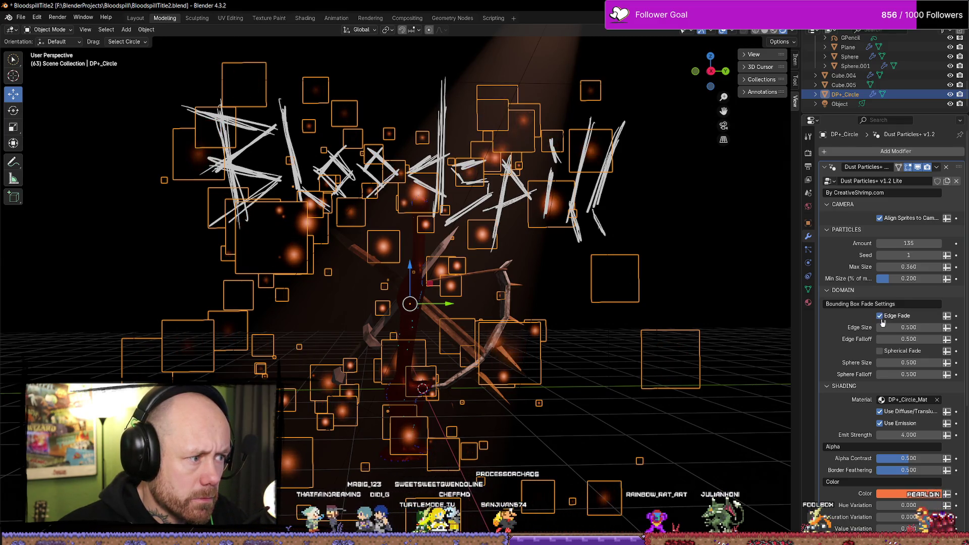
left_click(881, 317)
left_click(882, 317)
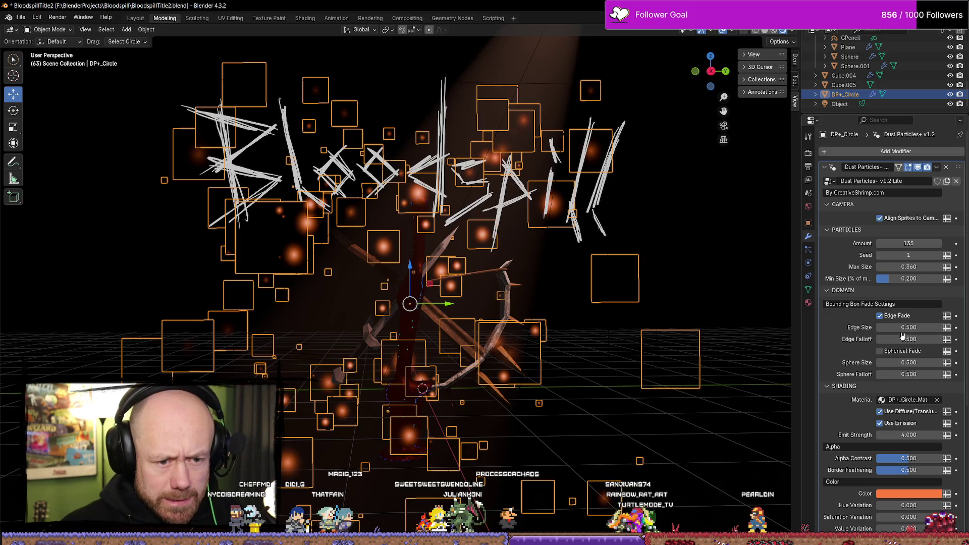
mouse_move(905, 327)
left_mouse_down()
mouse_move(929, 327)
mouse_move(903, 327)
left_mouse_up()
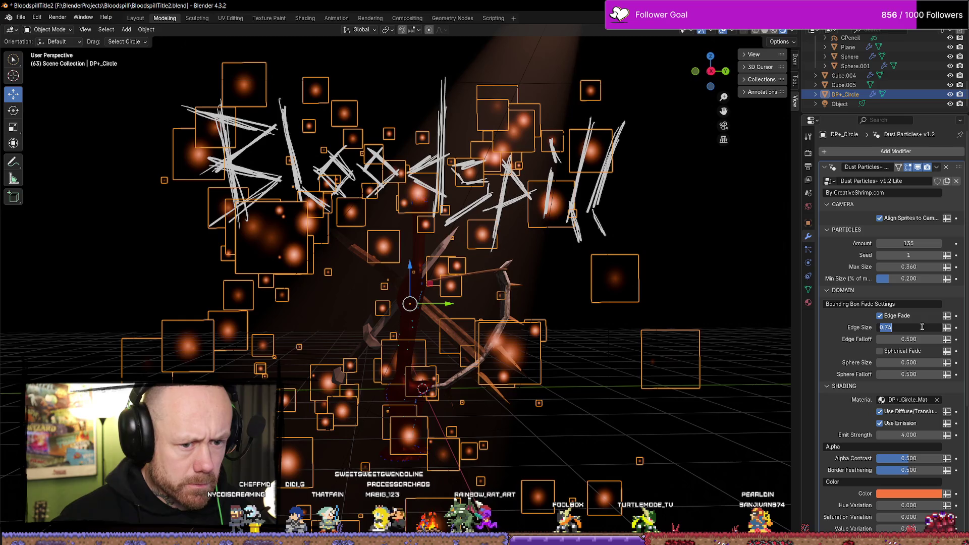
type("0.500")
key("Return")
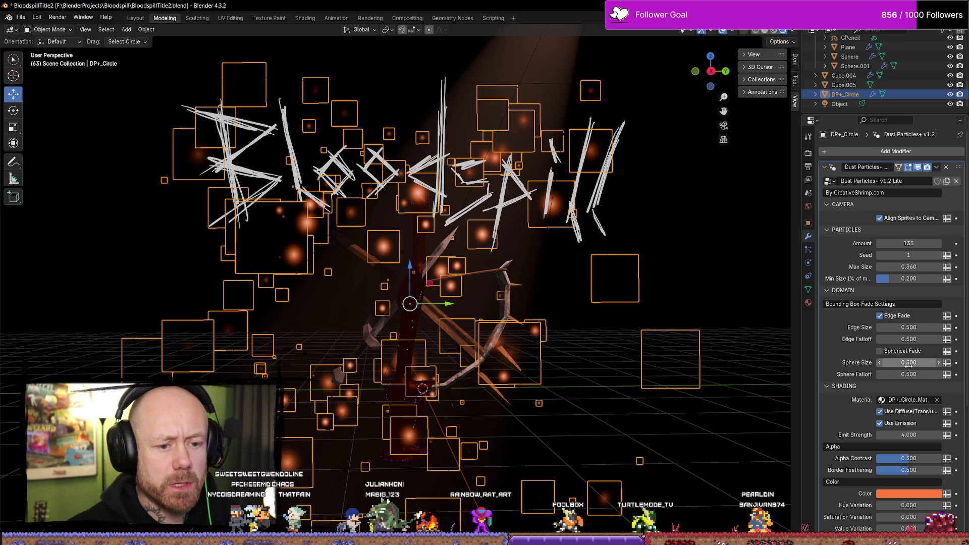
scroll(912, 428, "down", 1)
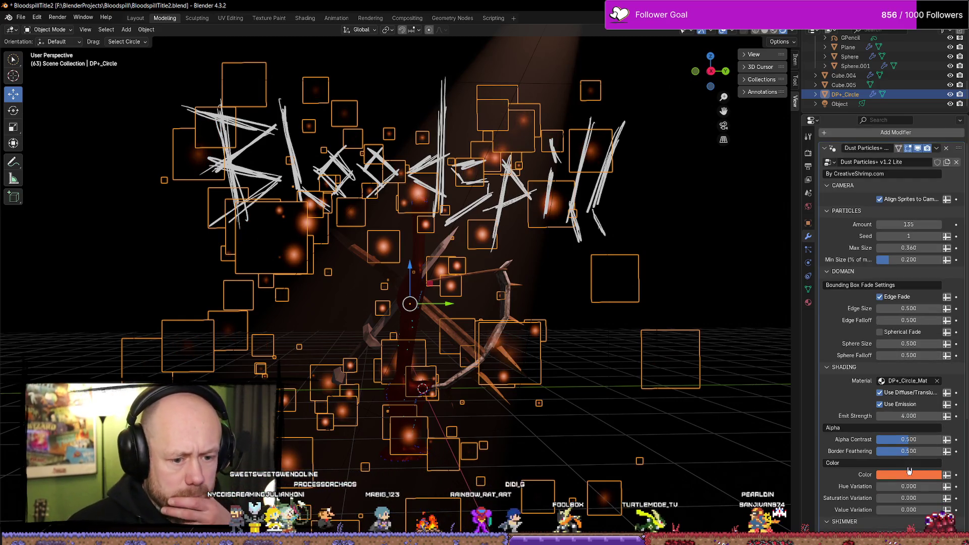
Step: Change the ember colour from orange to a dark brown in the colour picker
left_click(895, 475)
mouse_move(934, 352)
left_mouse_down()
mouse_move(934, 377)
mouse_move(897, 381)
mouse_move(935, 362)
mouse_move(935, 321)
left_mouse_up()
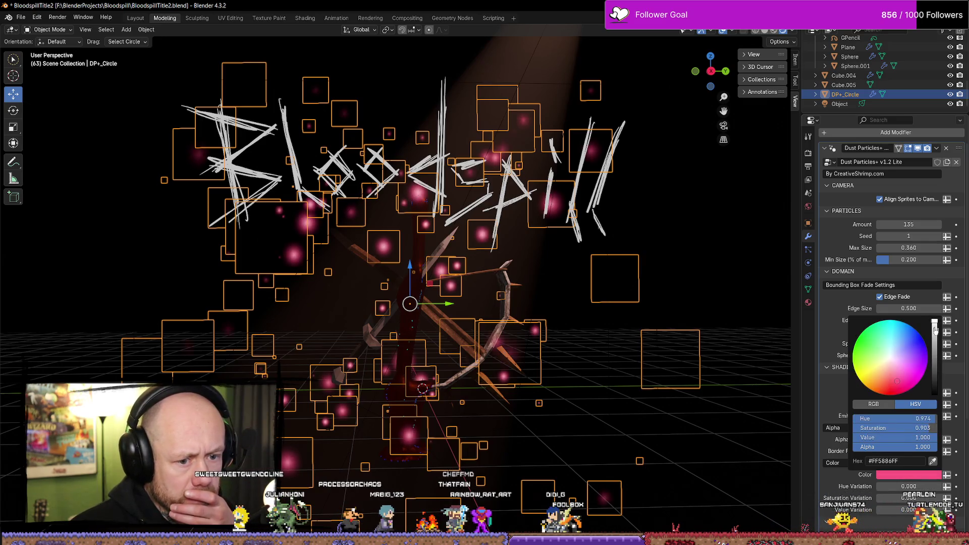
left_click(890, 368)
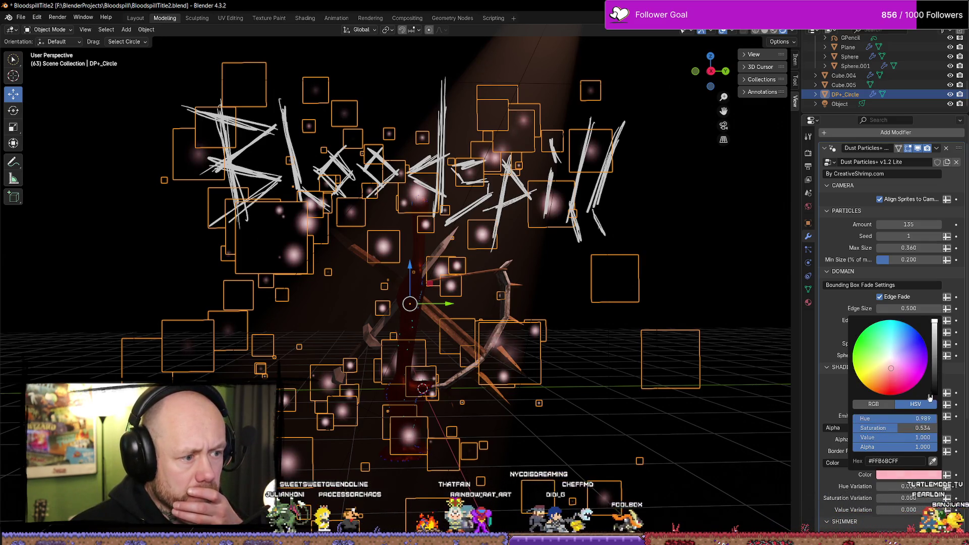
left_click_drag(934, 374, 884, 375)
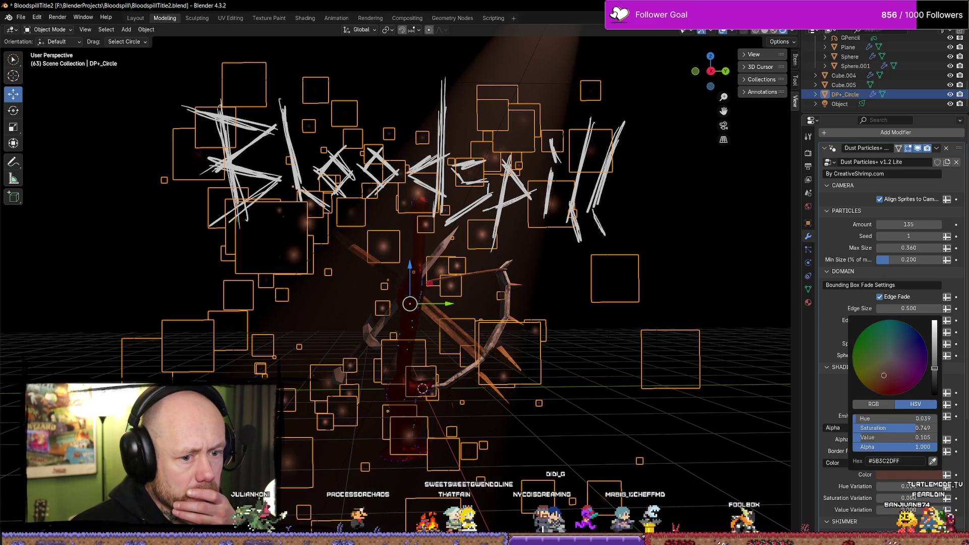
left_click(884, 378)
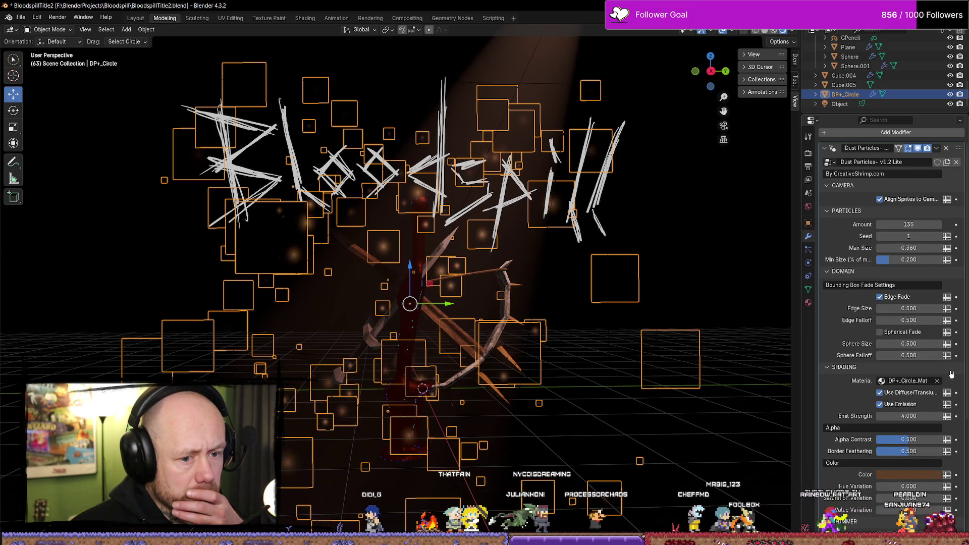
Step: Keep DP+_Circle_Mat as the particle material, enable translucent lighting, and leave emission strength at 4
scroll(914, 395, "down", 1)
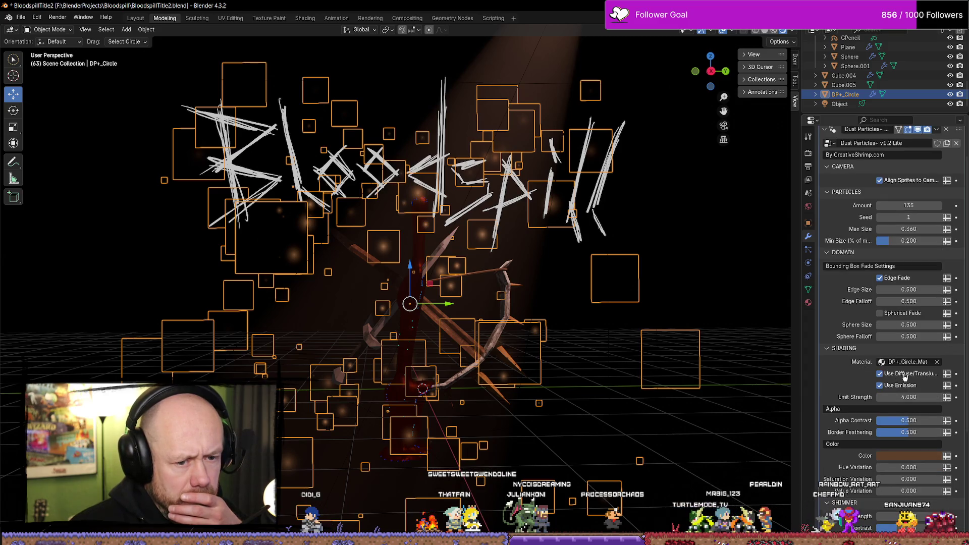
scroll(908, 379, "down", 2)
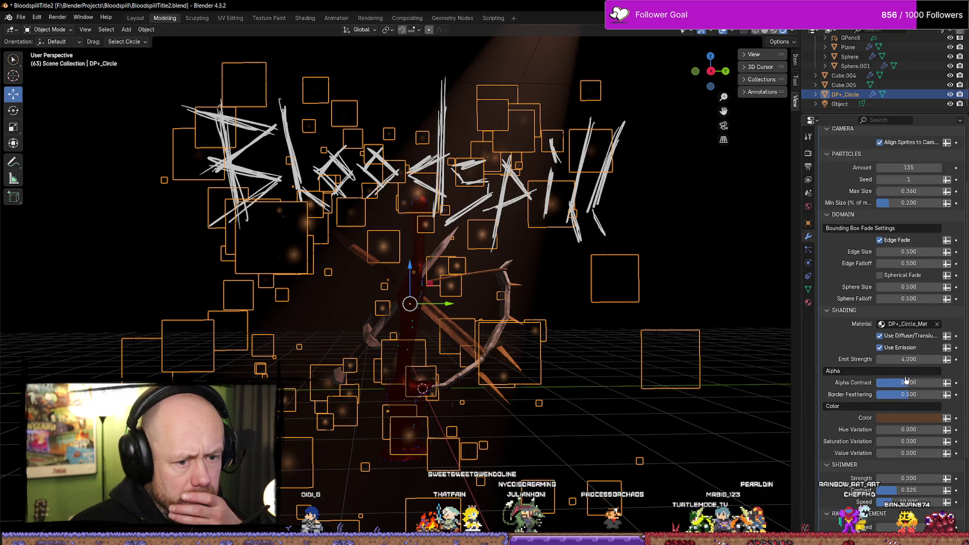
left_click(903, 324)
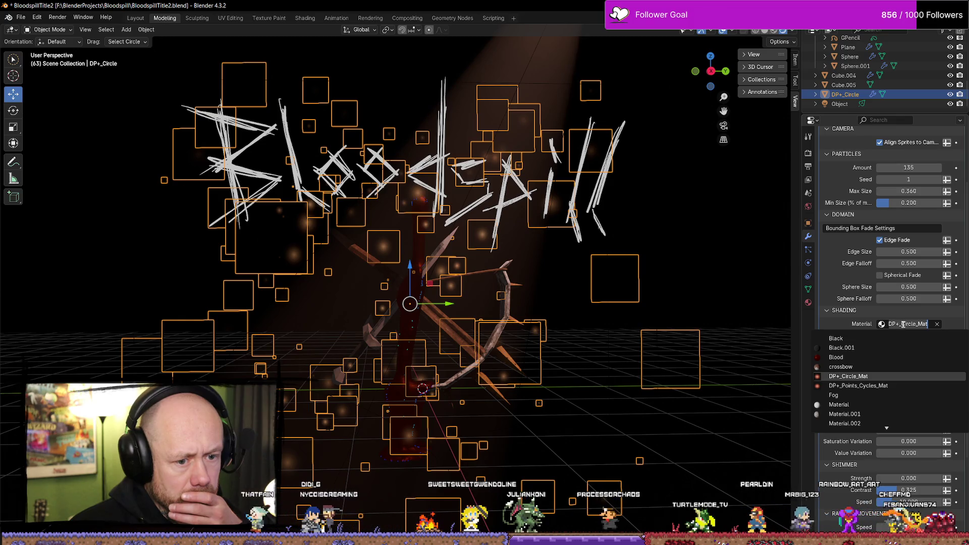
left_click(841, 325)
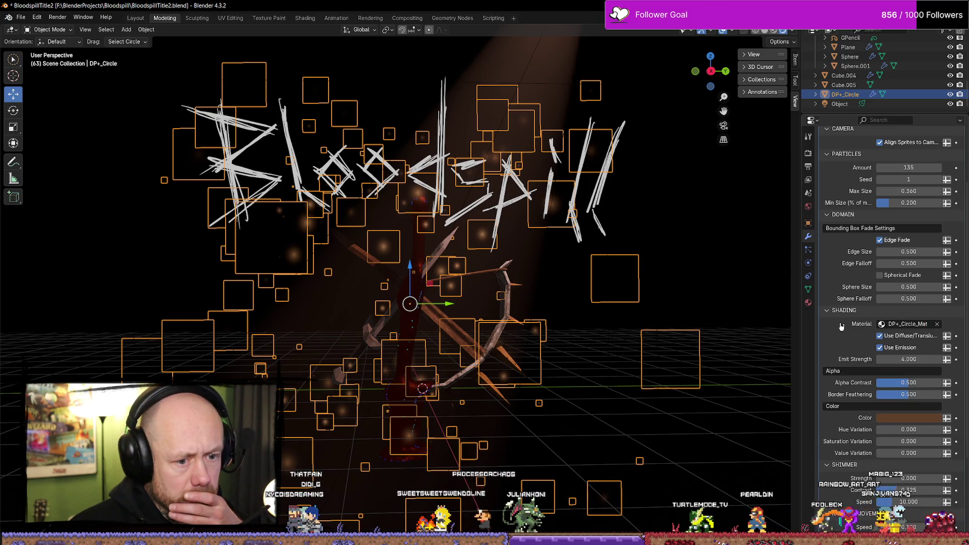
left_click(881, 337)
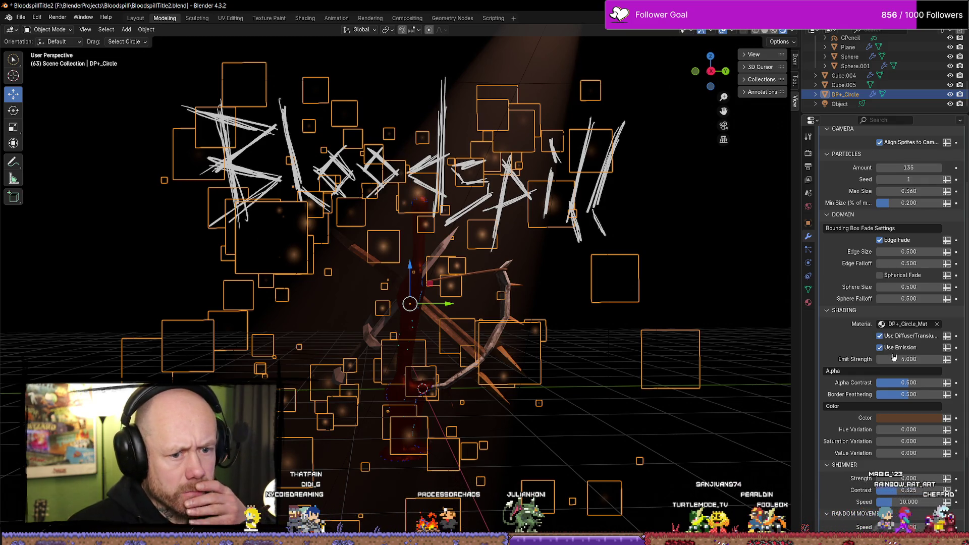
mouse_move(889, 359)
left_mouse_down()
mouse_move(914, 359)
mouse_move(881, 359)
left_mouse_up()
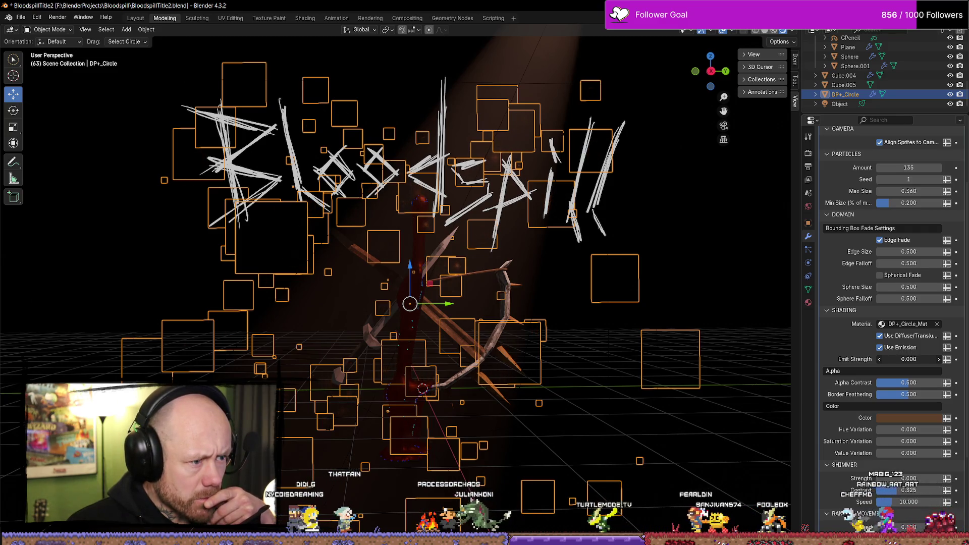
left_click(915, 359)
type("0.0")
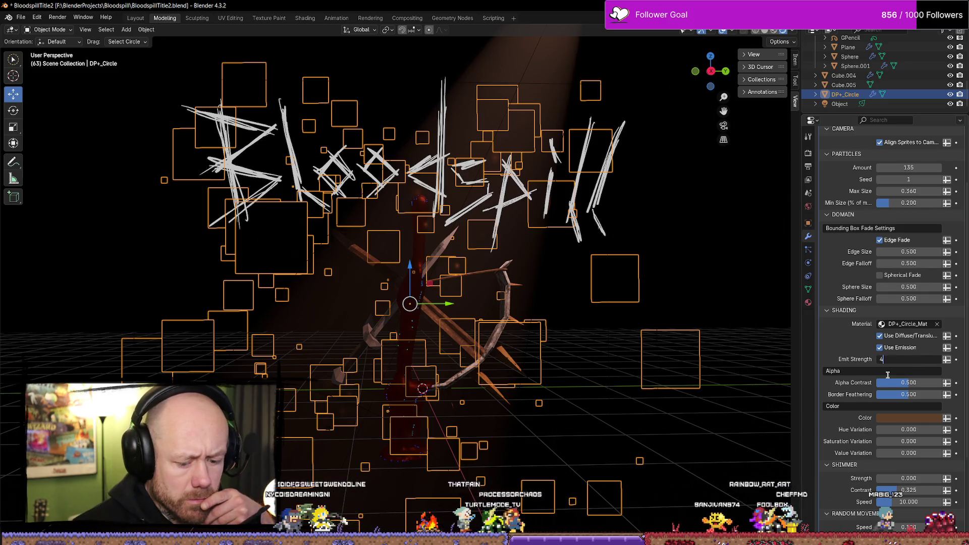
key("Return")
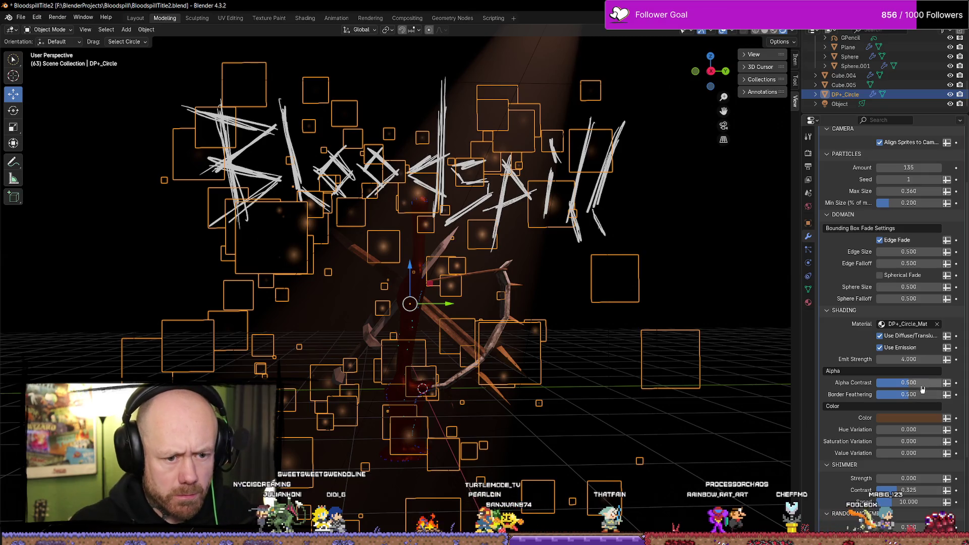
Step: Keep alpha contrast and border feathering at 0.5, set value variation to 0, and raise shimmer strength
left_click_drag(885, 388, 881, 387)
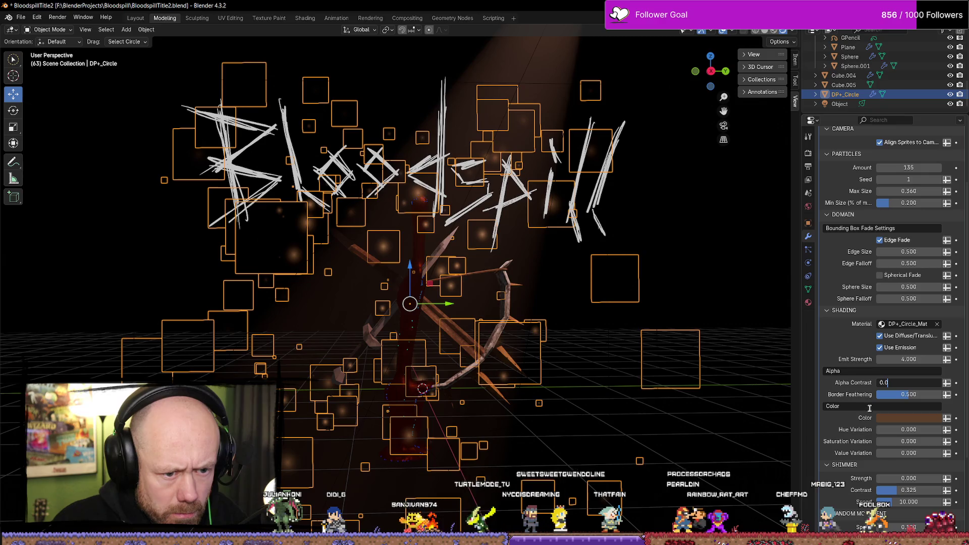
key("Return")
key("BackSpace")
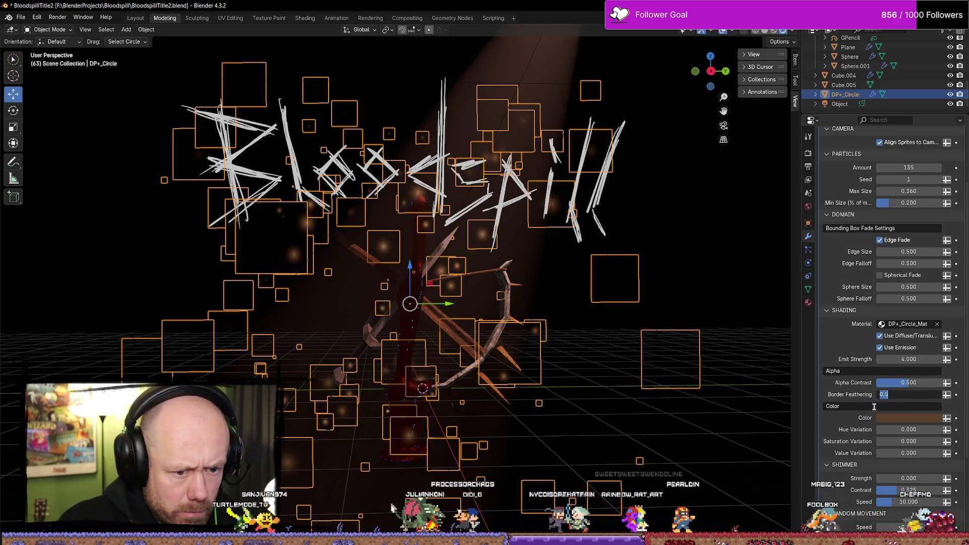
left_click_drag(902, 399, 878, 399)
type(".5")
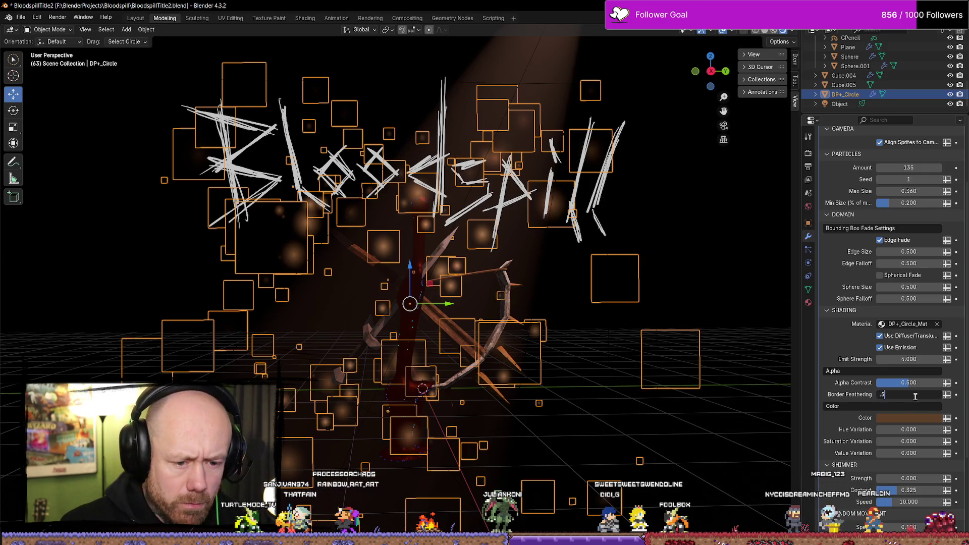
key("Return")
scroll(854, 458, "down", 4)
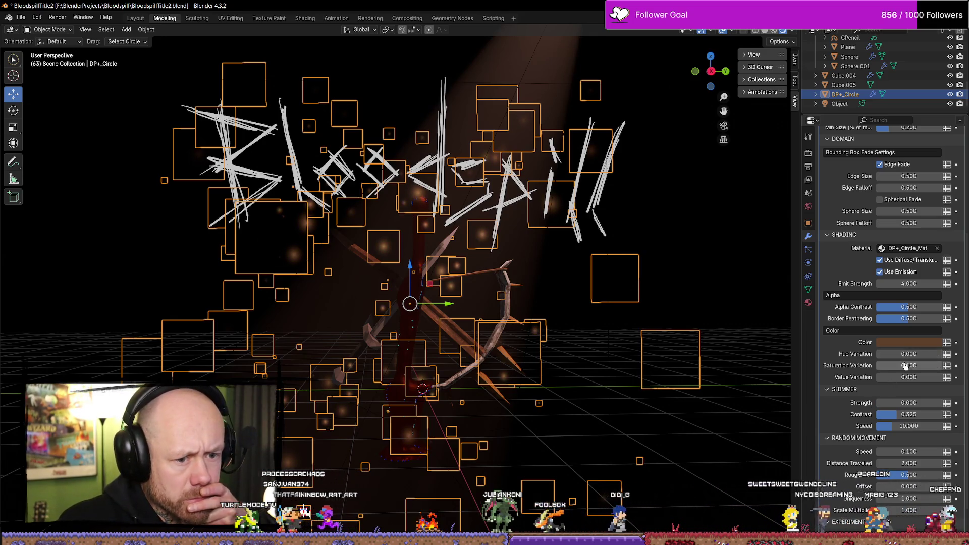
key("BackSpace")
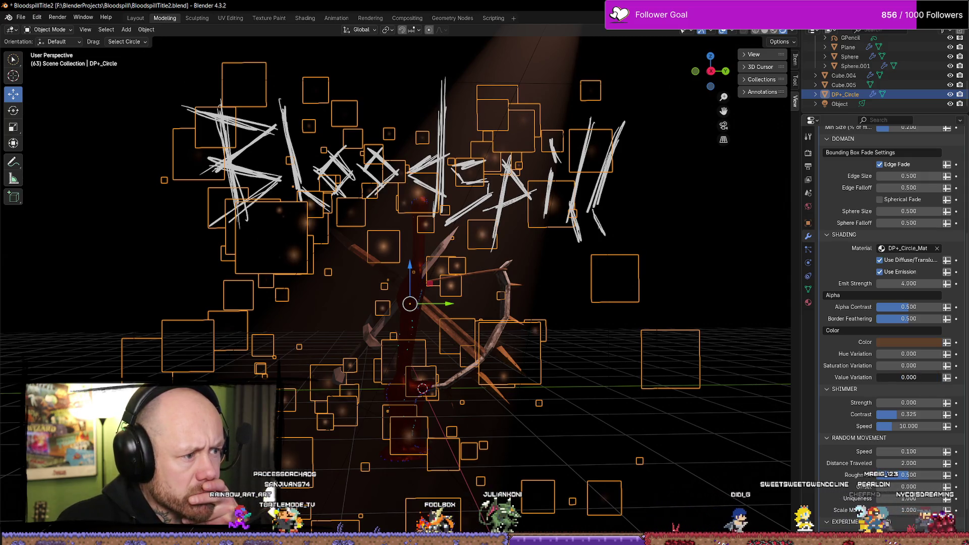
mouse_move(881, 402)
left_mouse_down()
mouse_move(938, 402)
mouse_move(878, 403)
left_mouse_up()
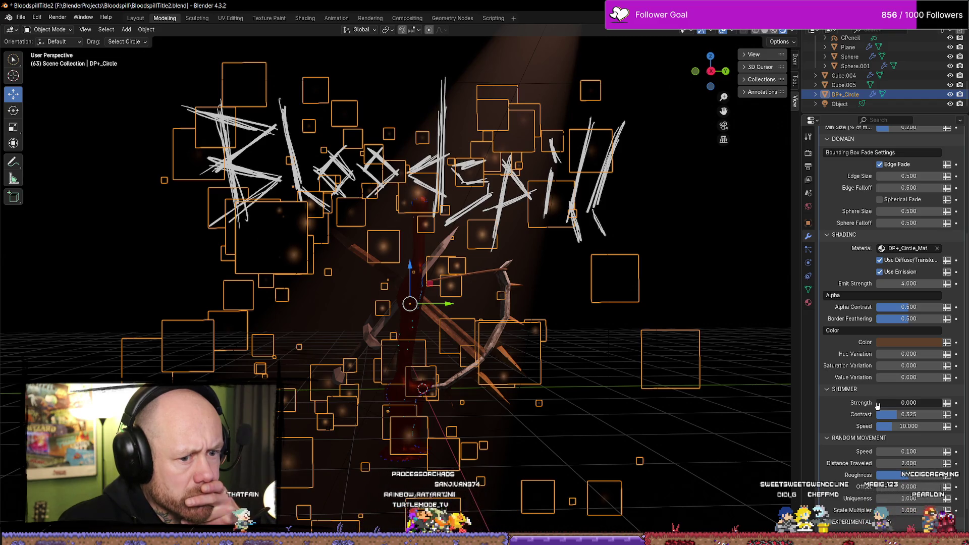
Step: Set the dust Scale Multiplier to 1.02 and play the animation
scroll(893, 418, "down", 2)
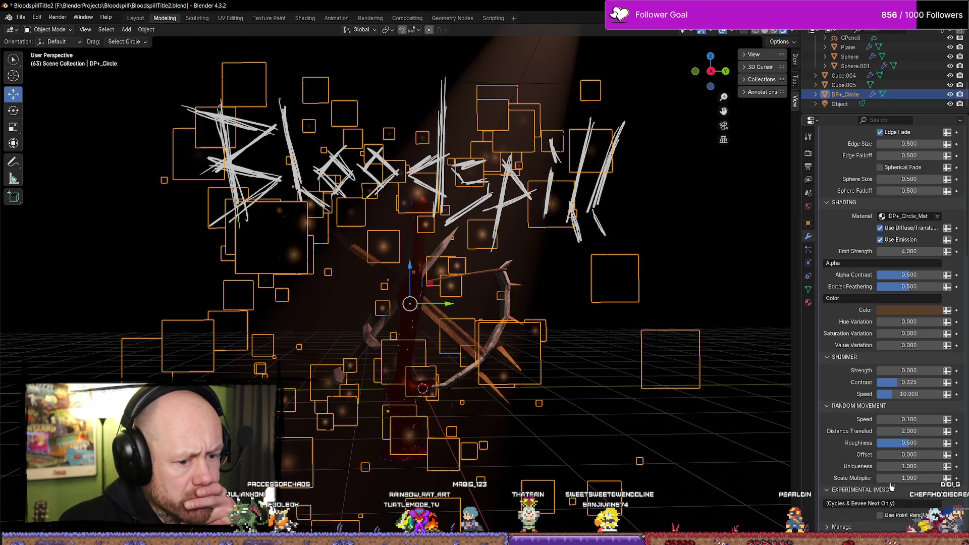
left_click_drag(909, 478, 901, 478)
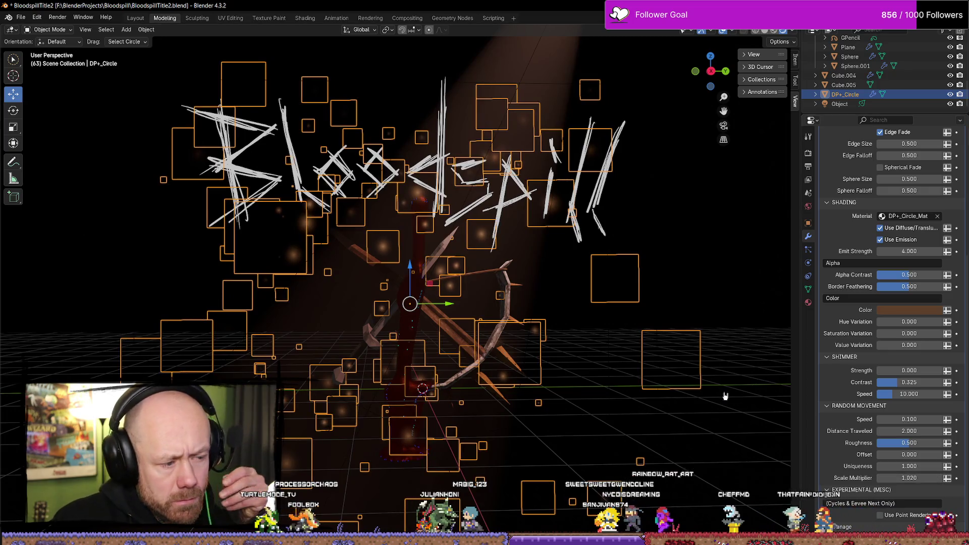
left_click(609, 345)
key("space")
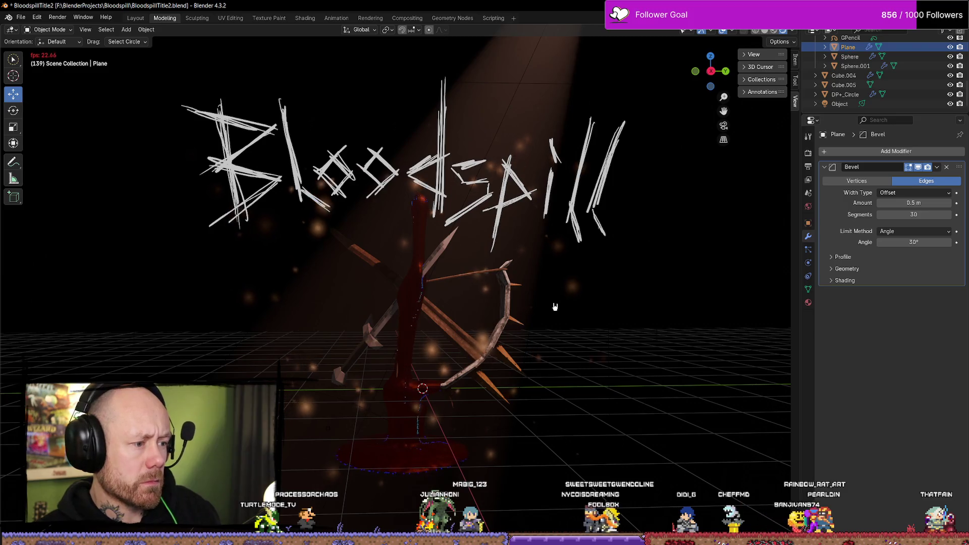
Step: Turn on Use Emission for the dust embers and set their Max Size to 0.15
left_click(496, 367)
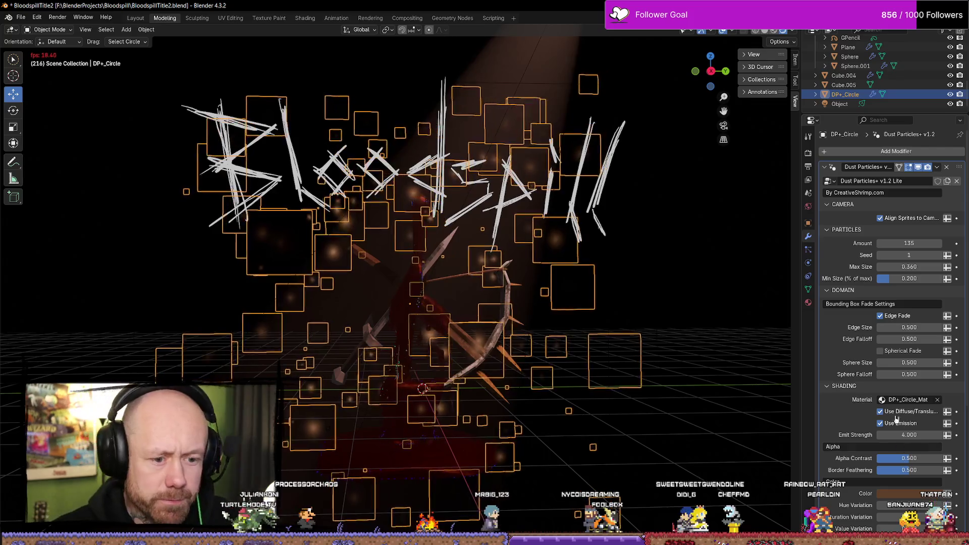
left_click(896, 422)
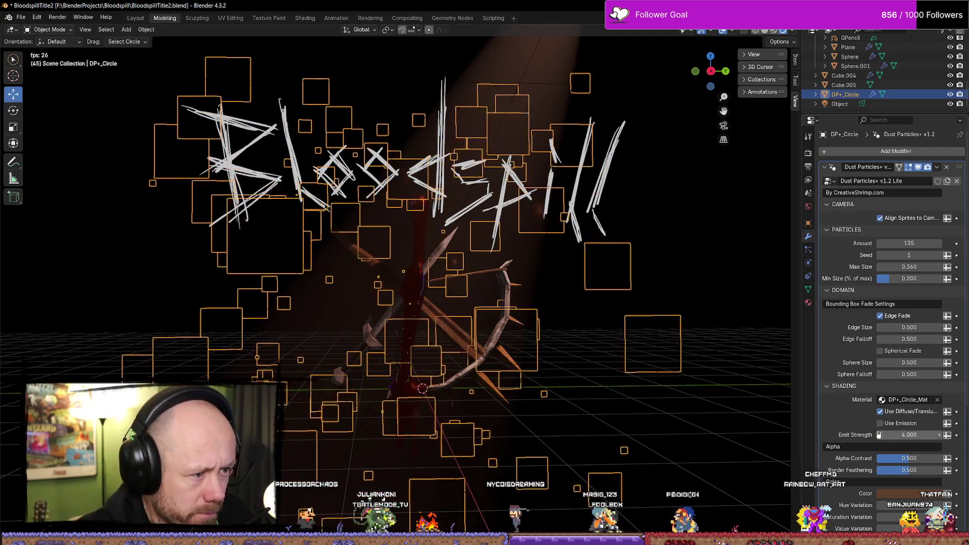
left_click(669, 459)
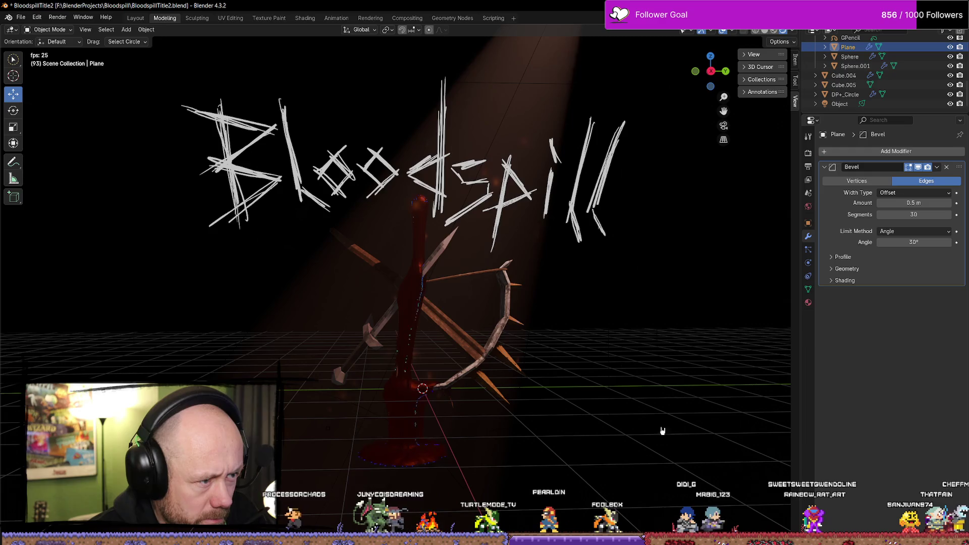
left_click(413, 205)
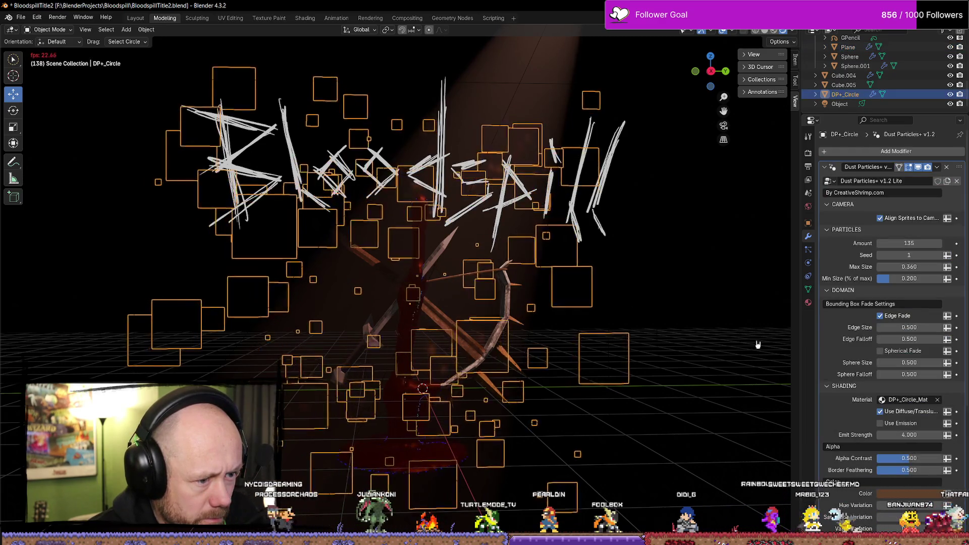
left_click(881, 423)
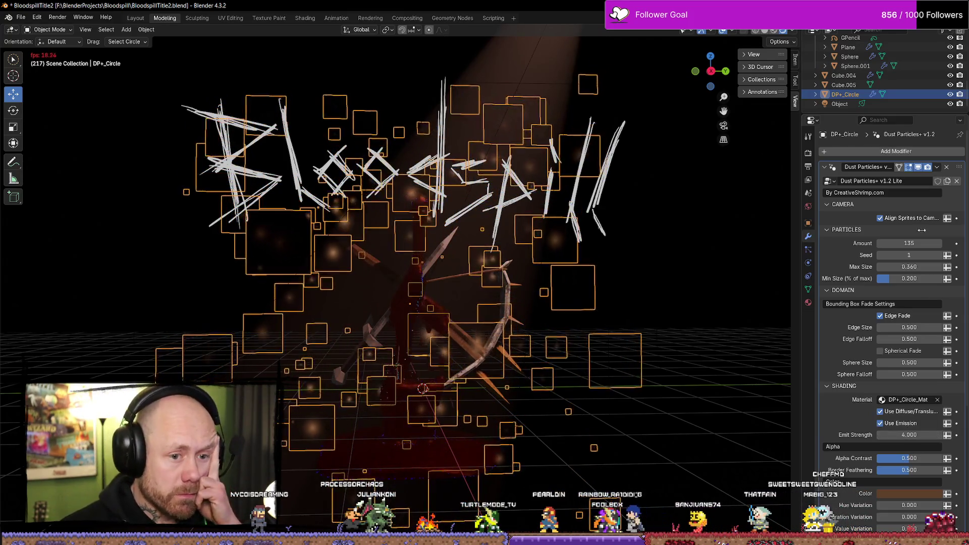
left_click(909, 267)
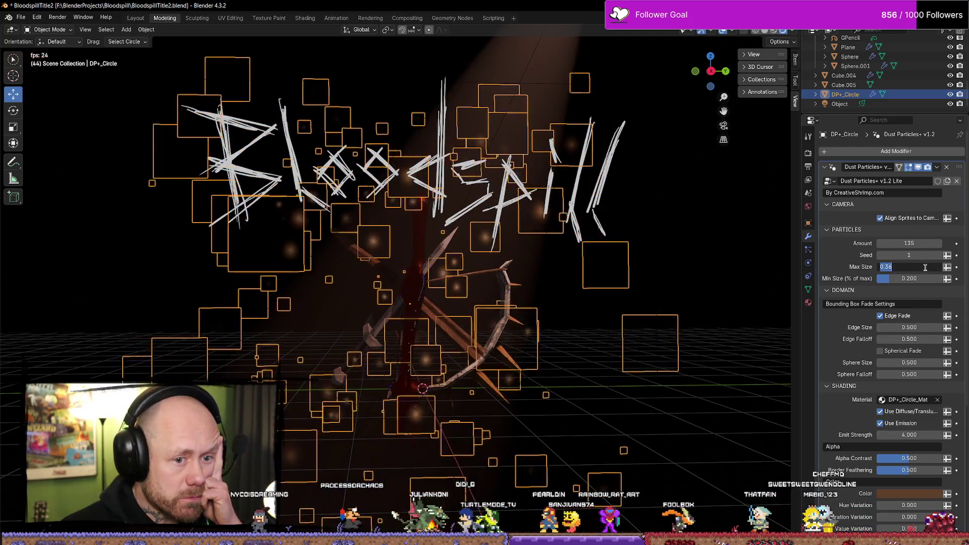
type(".15")
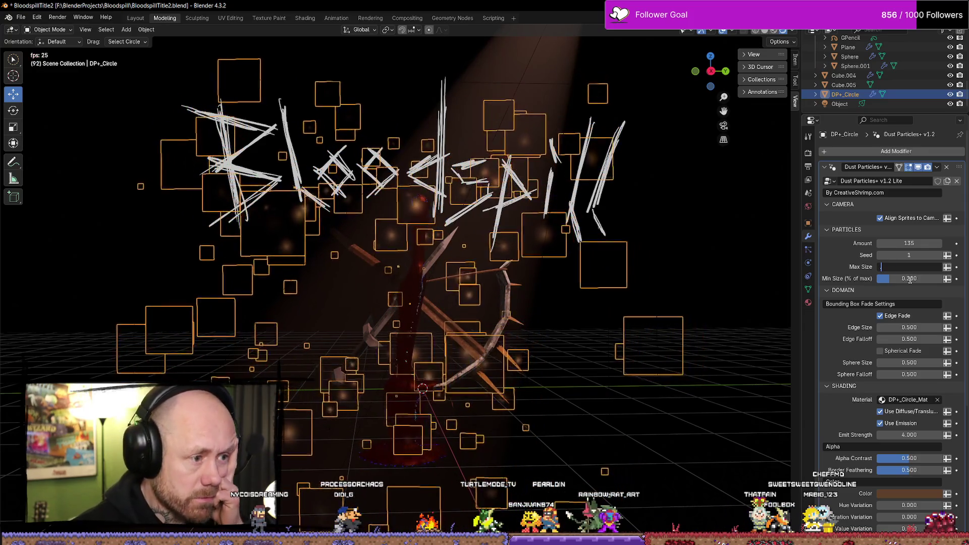
key("Return")
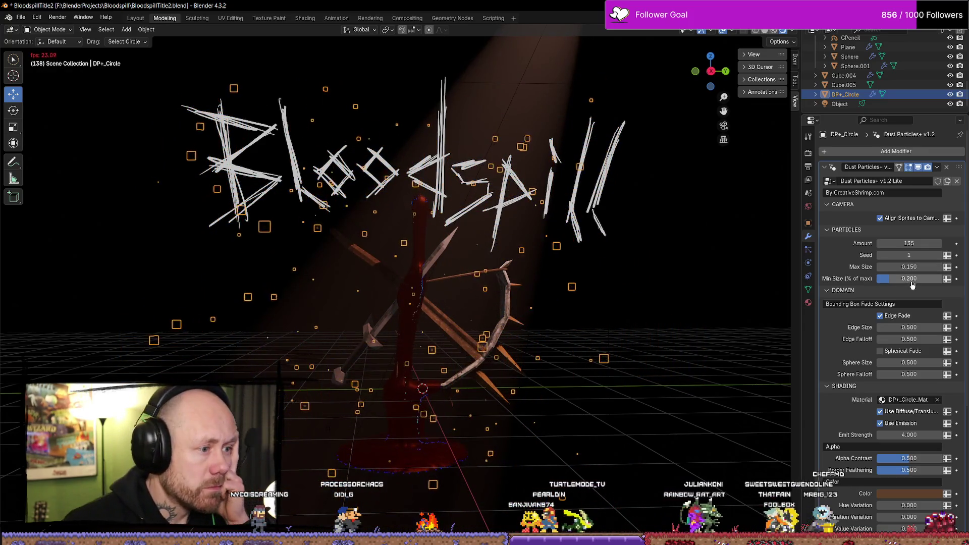
Step: Raise the dust particle Amount to 200 and beyond, then select the fog box Cube.005
left_click(644, 292)
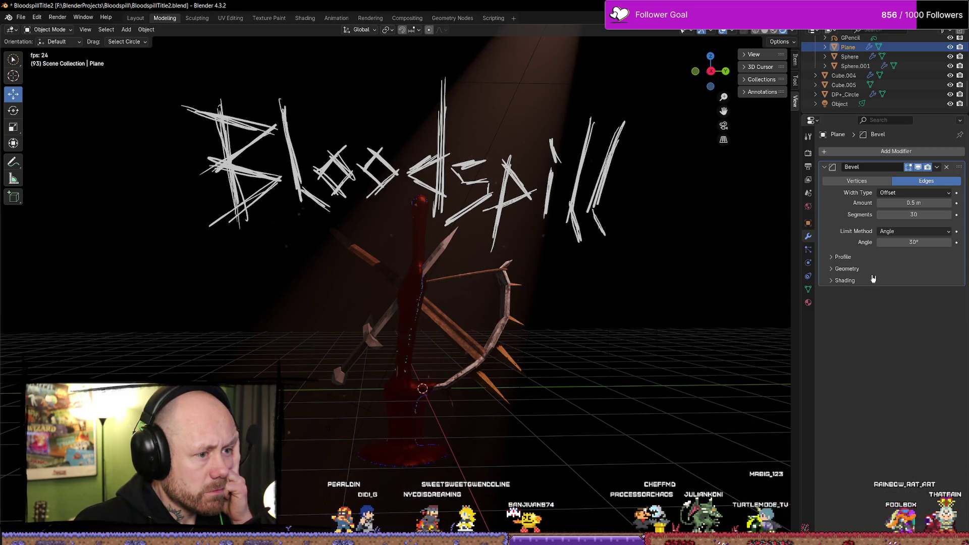
left_click(845, 95)
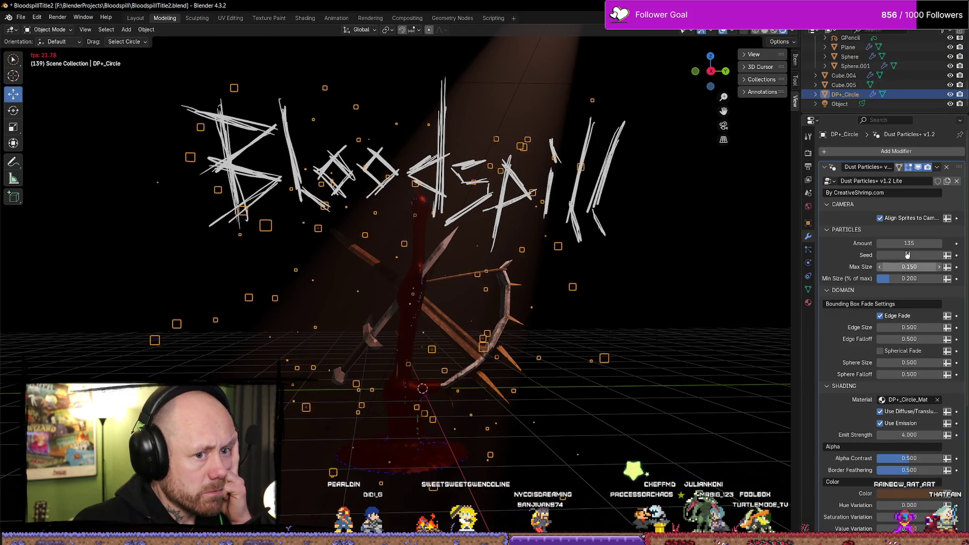
left_click(914, 243)
type("200")
key("Return")
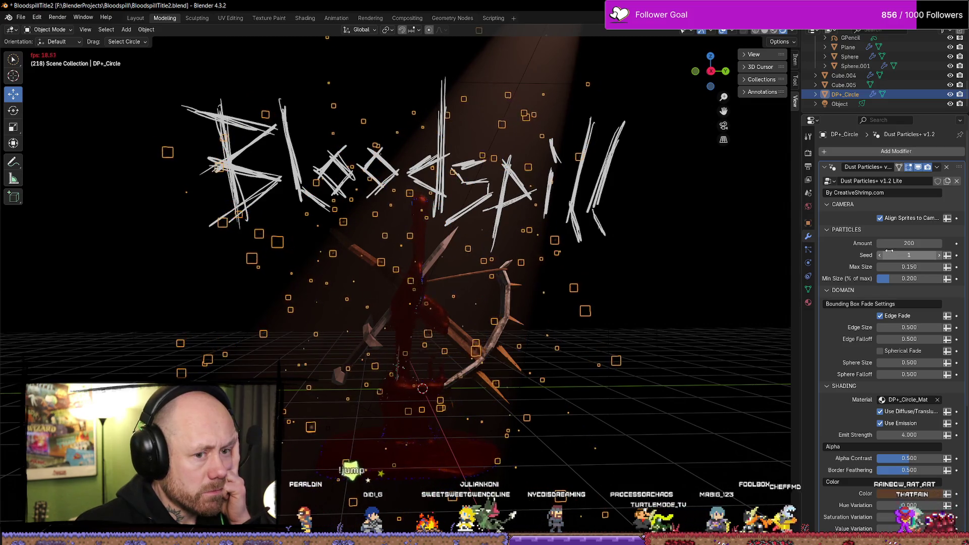
left_click_drag(899, 244, 949, 245)
left_click(668, 221)
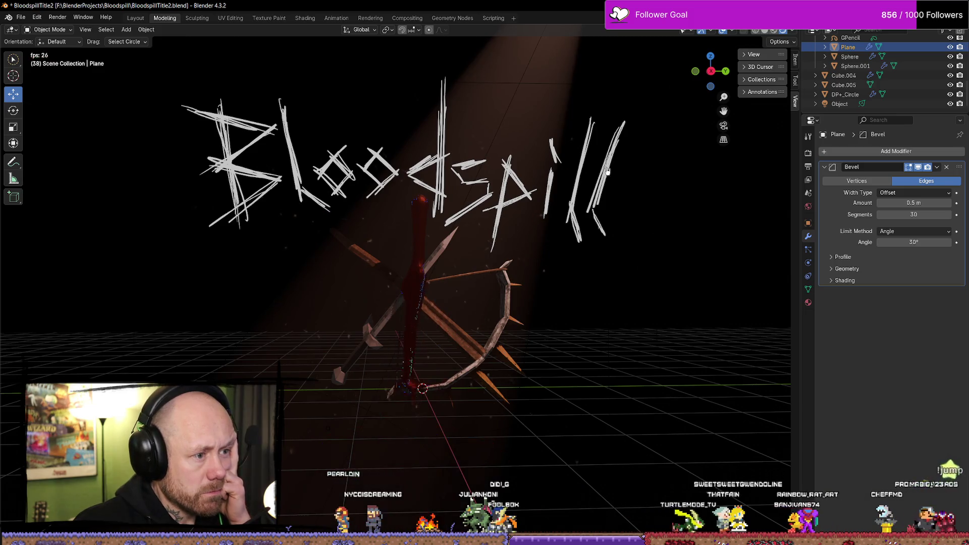
left_click(561, 88)
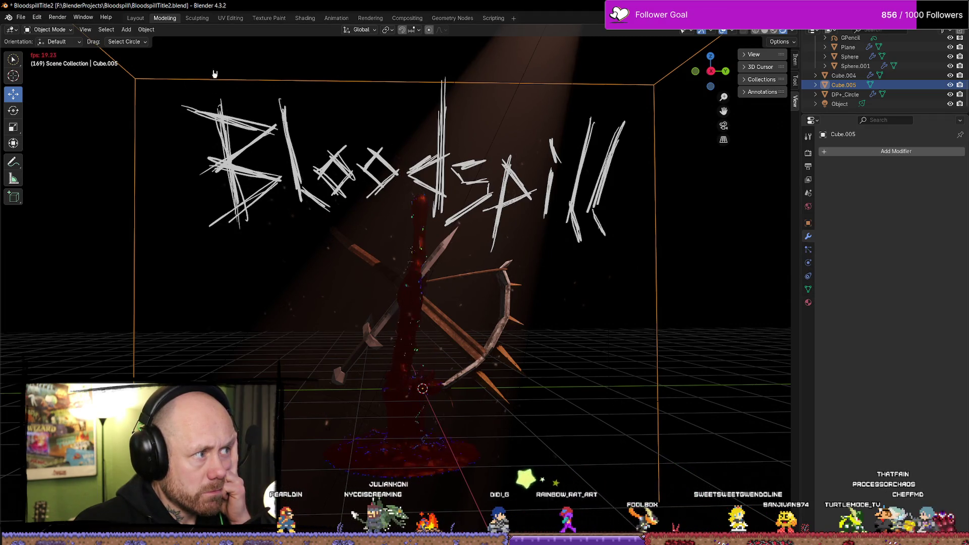
Step: Switch to the Shading workspace with Rendered view and try different fog densities
left_click(305, 18)
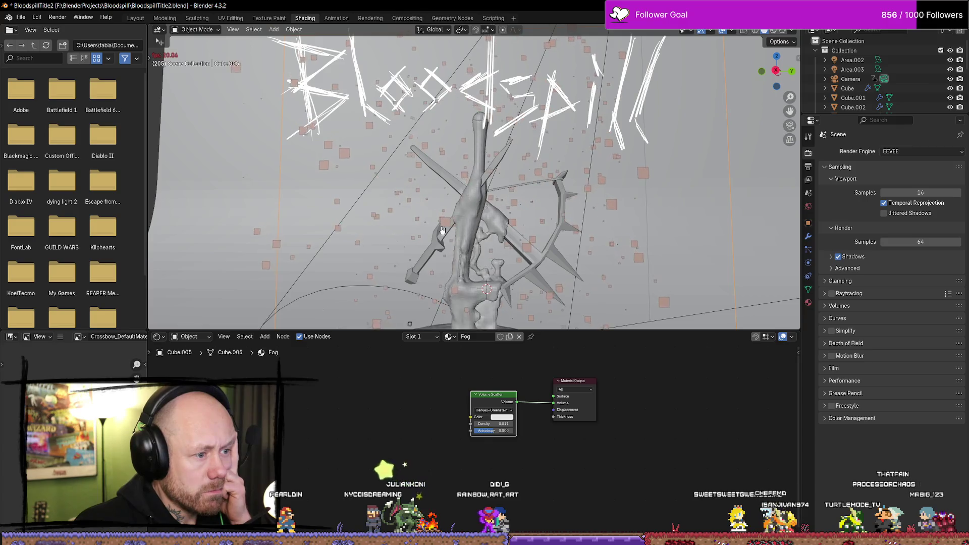
left_click(782, 30)
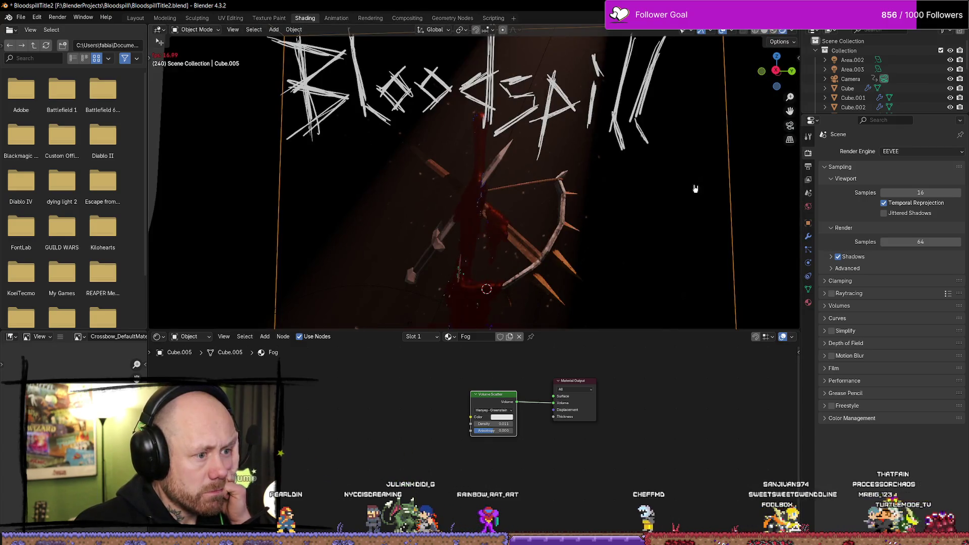
left_click_drag(492, 424, 515, 424)
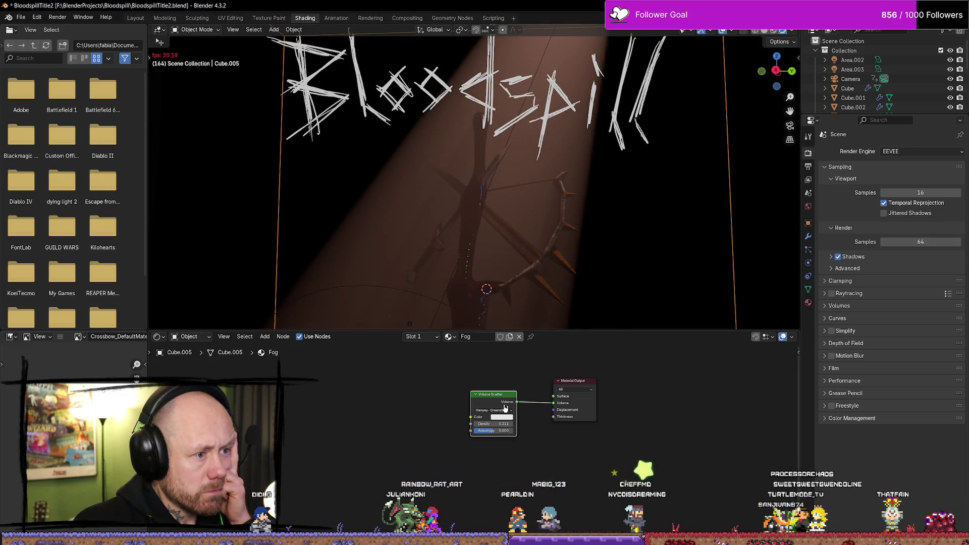
left_click_drag(500, 424, 480, 424)
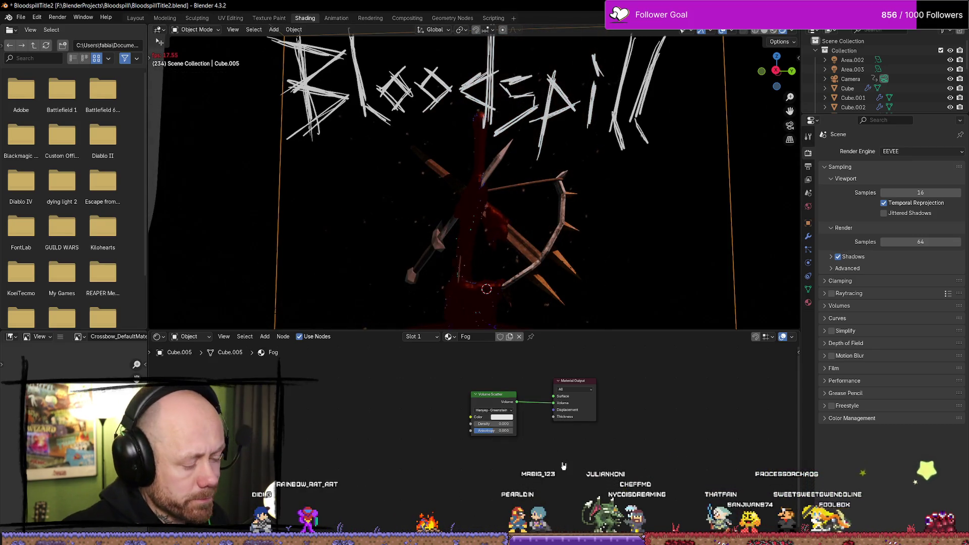
left_click_drag(501, 424, 485, 424)
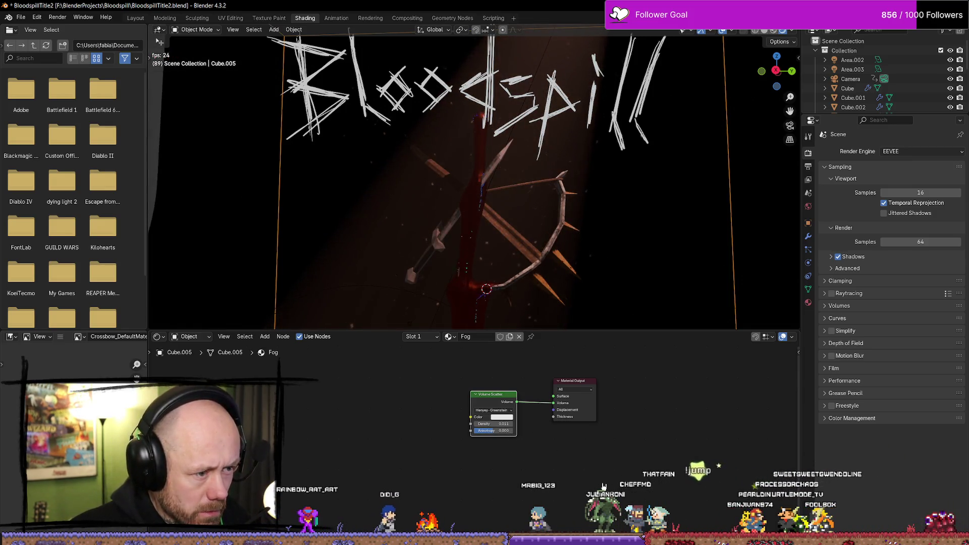
key("ctrl+z")
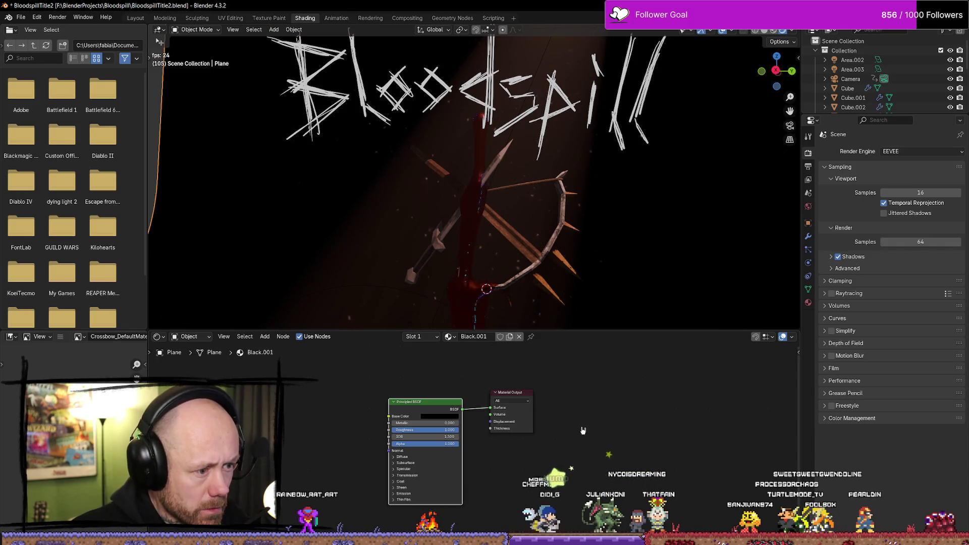
Step: Set the Fog material's Volume Scatter density on Cube.005 to 0.02
scroll(597, 191, "down", 2)
left_click(597, 191)
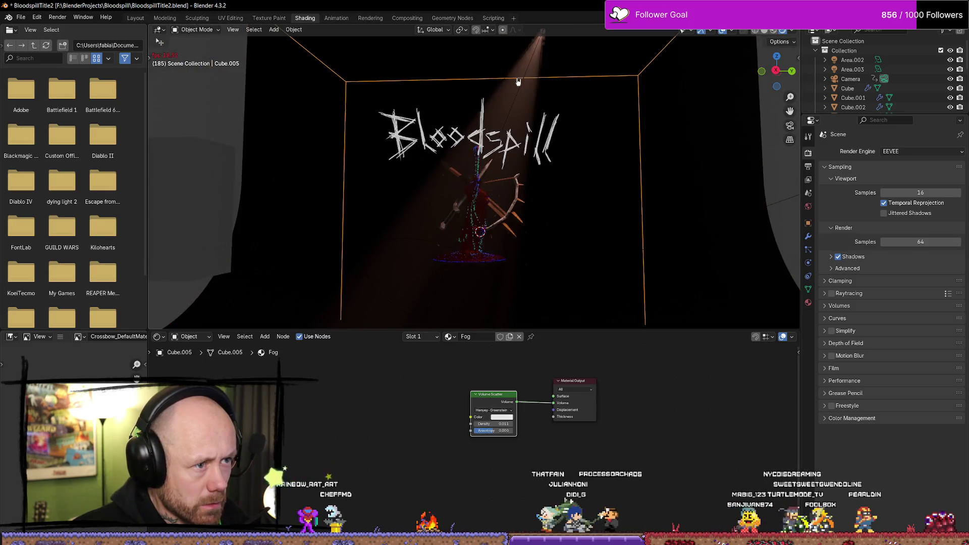
scroll(597, 191, "up", 3)
left_click(502, 417)
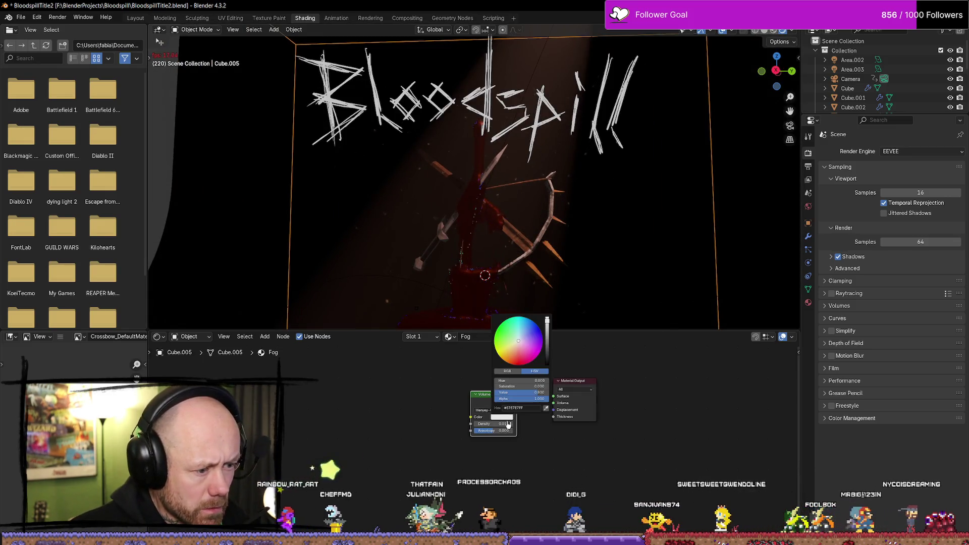
left_click(498, 424)
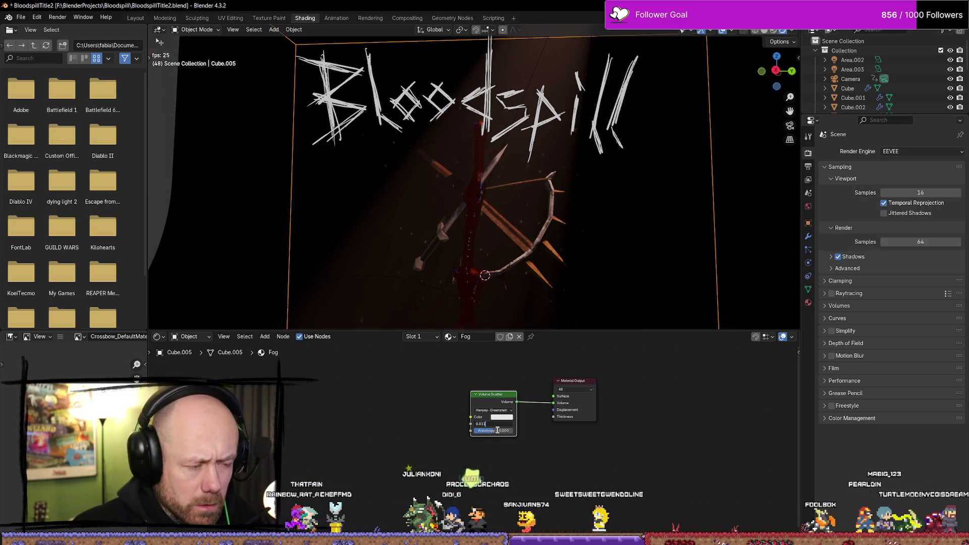
key("Return")
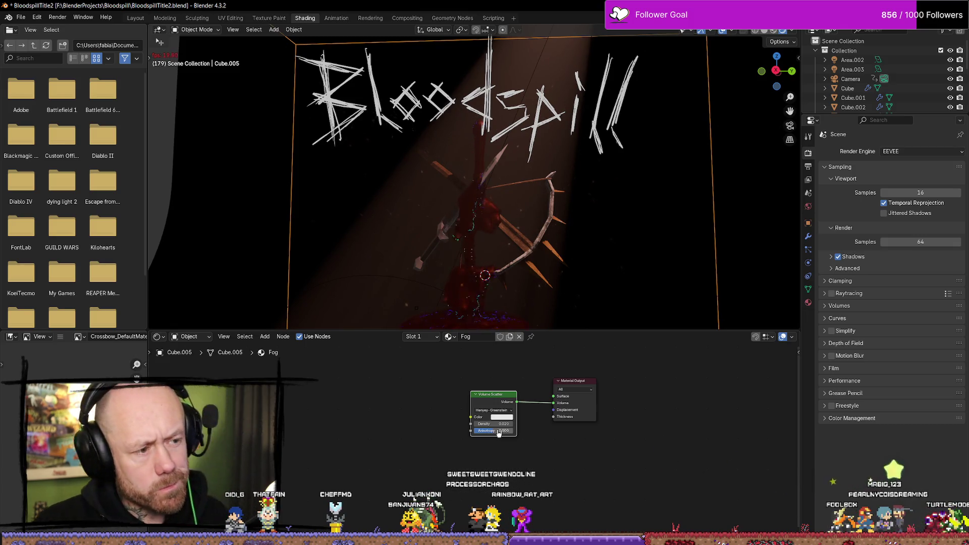
left_click(897, 151)
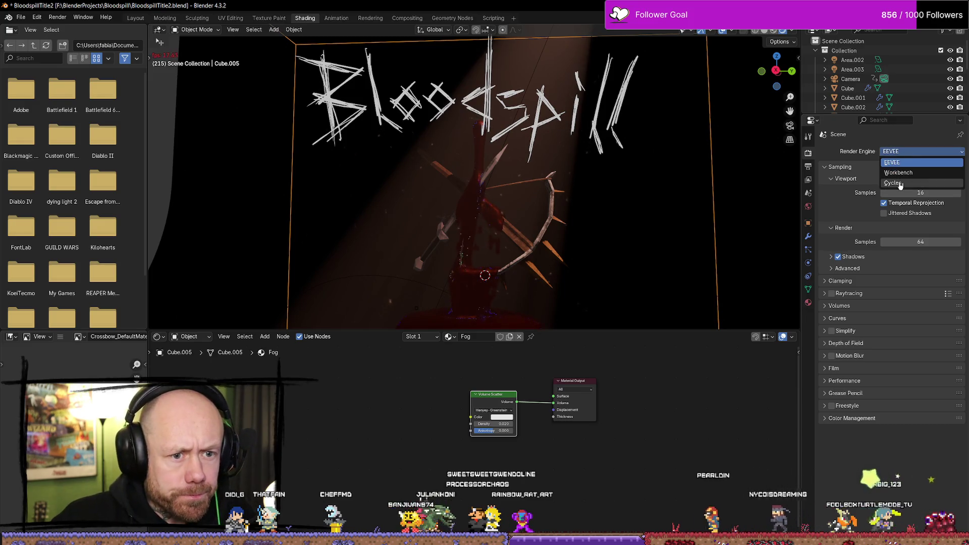
left_click(892, 183)
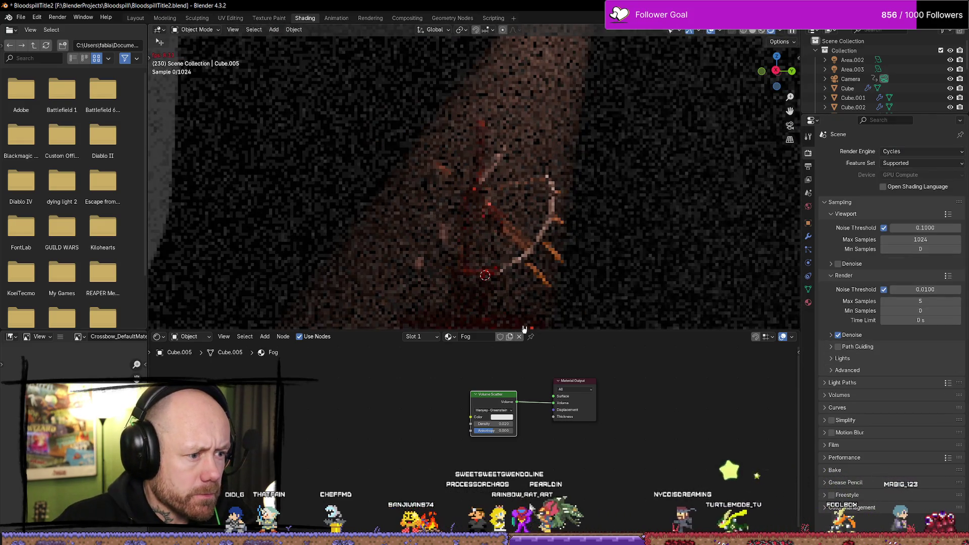
key("space")
left_click(604, 246)
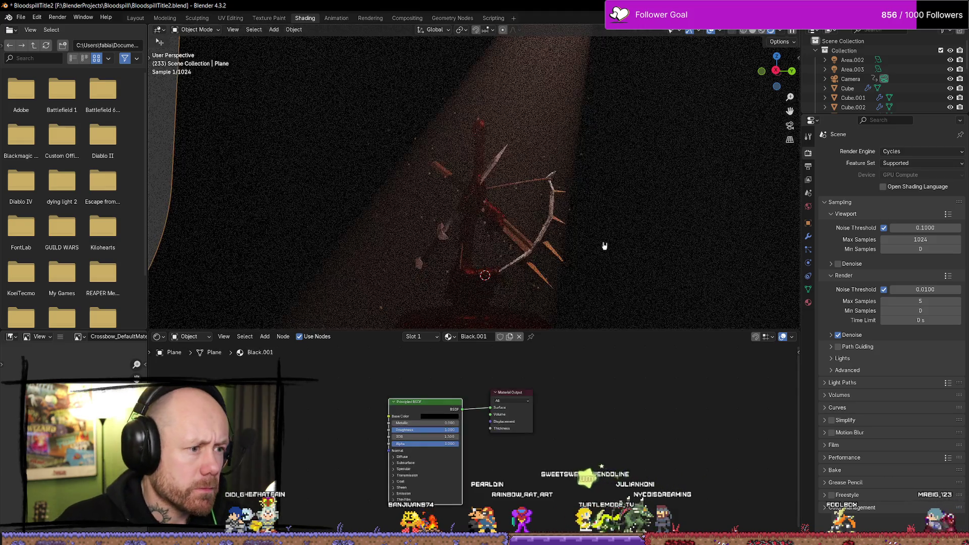
key("F12")
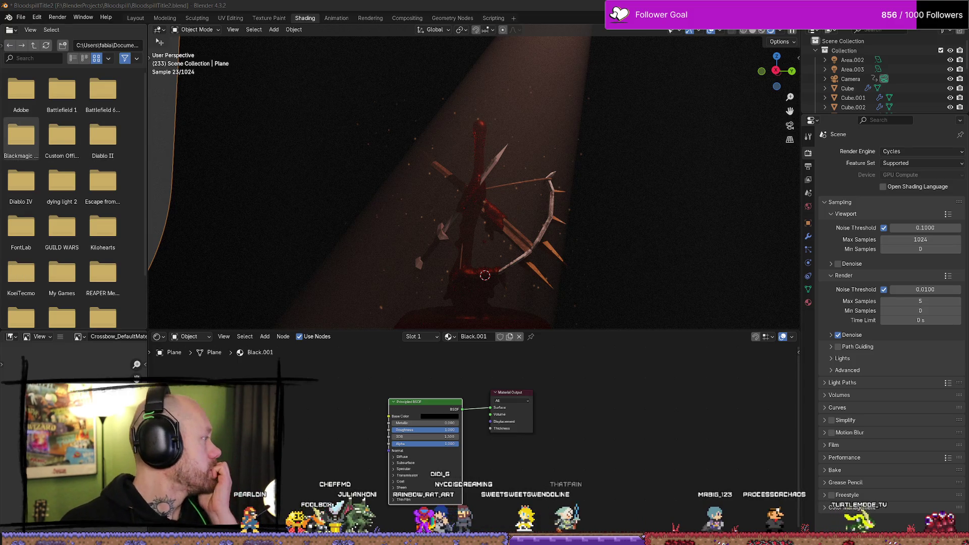
left_click(916, 151)
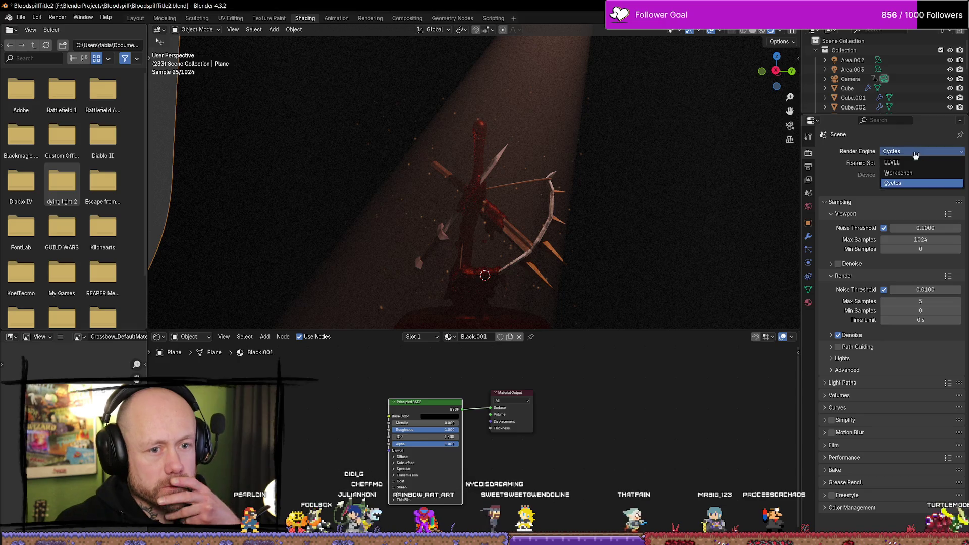
left_click(892, 162)
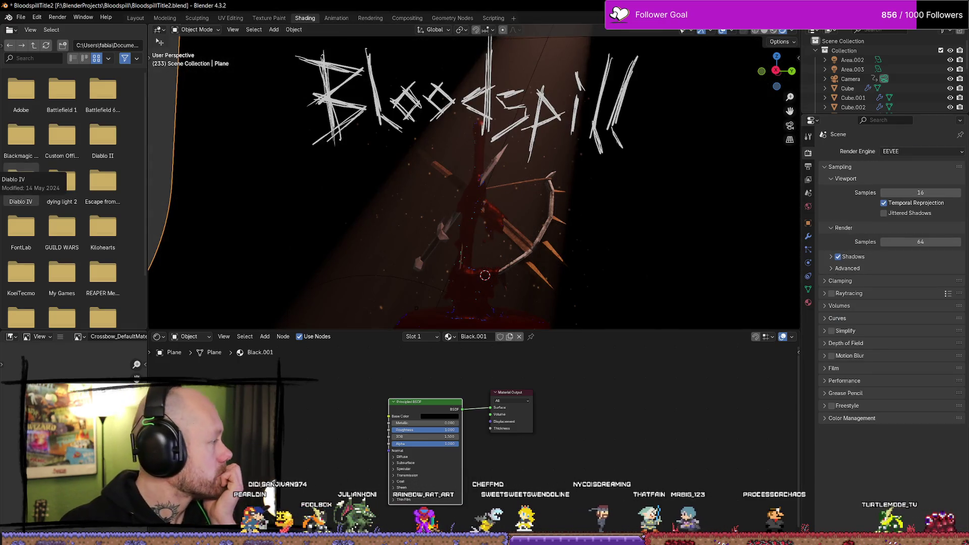
Step: Save the file, switch the render engine to Cycles, and start an F12 test render
key("ctrl+s")
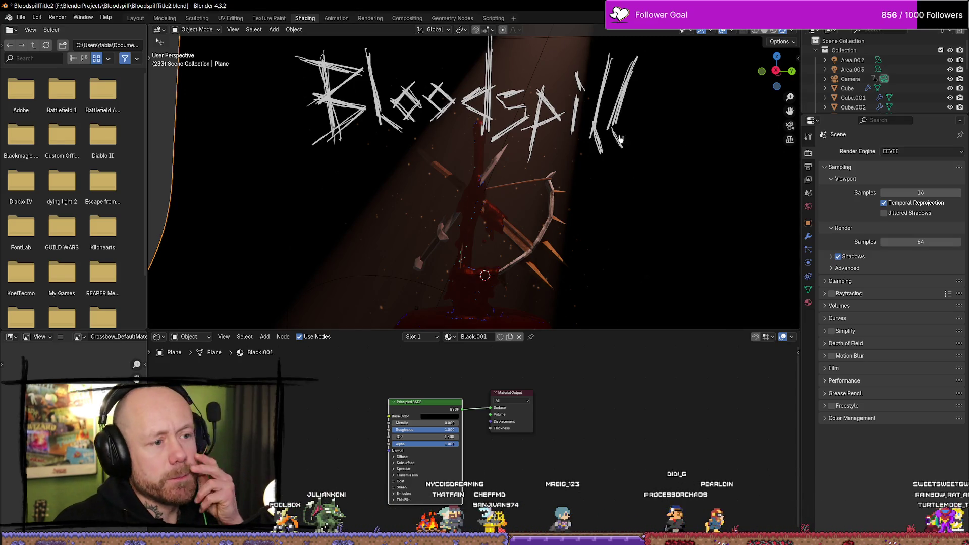
left_click(903, 151)
left_click(895, 182)
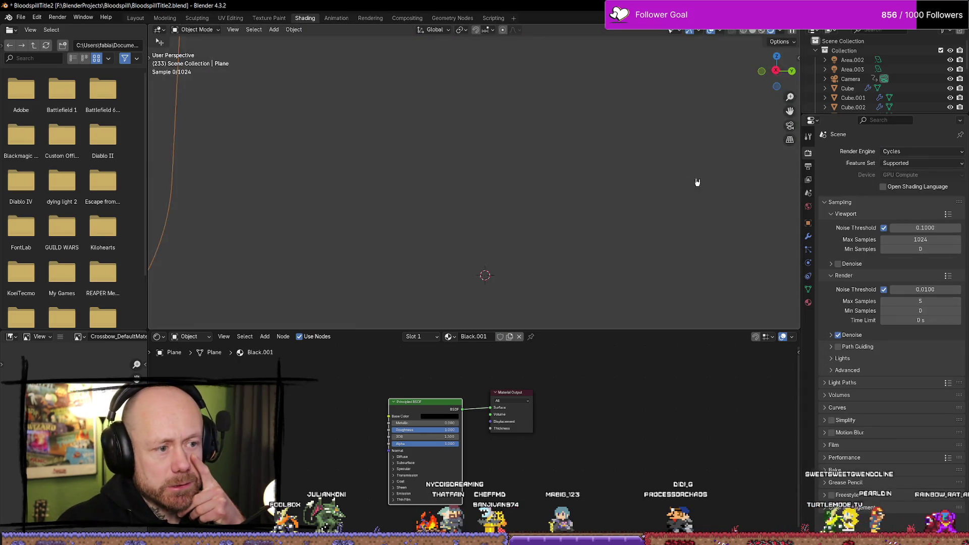
key("F12")
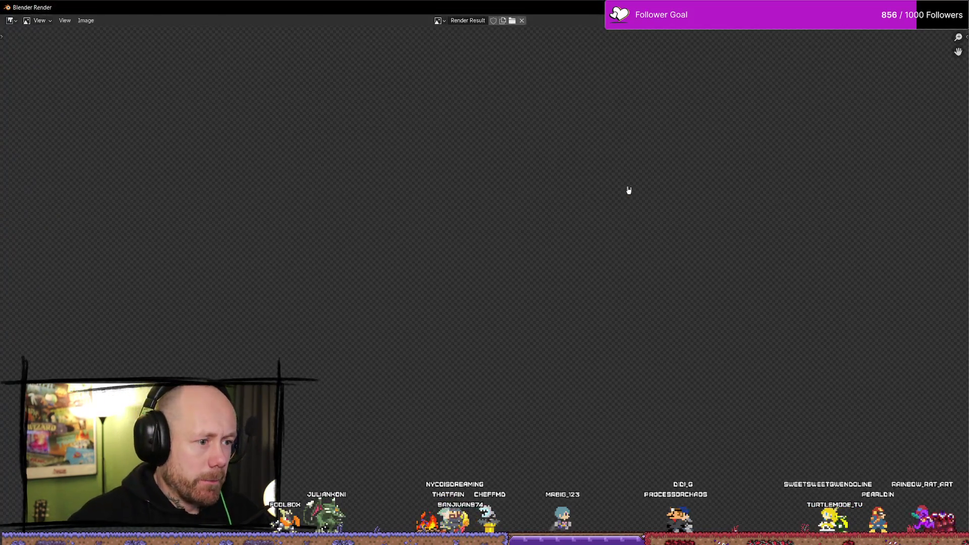
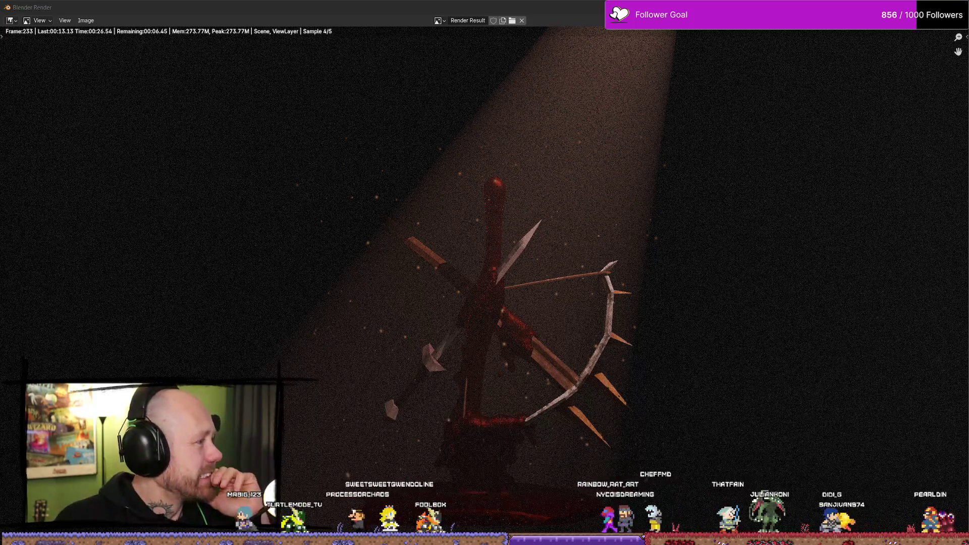
Step: Bring up the Dust Particles+ tutorial in Firefox and seek to its particle settings walkthrough
key("alt+Tab")
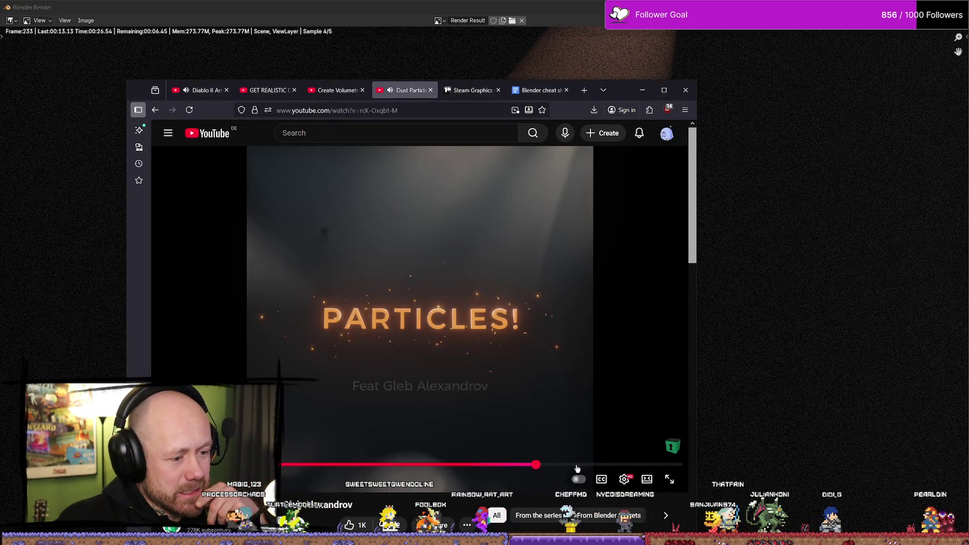
left_click(578, 465)
left_click(562, 346)
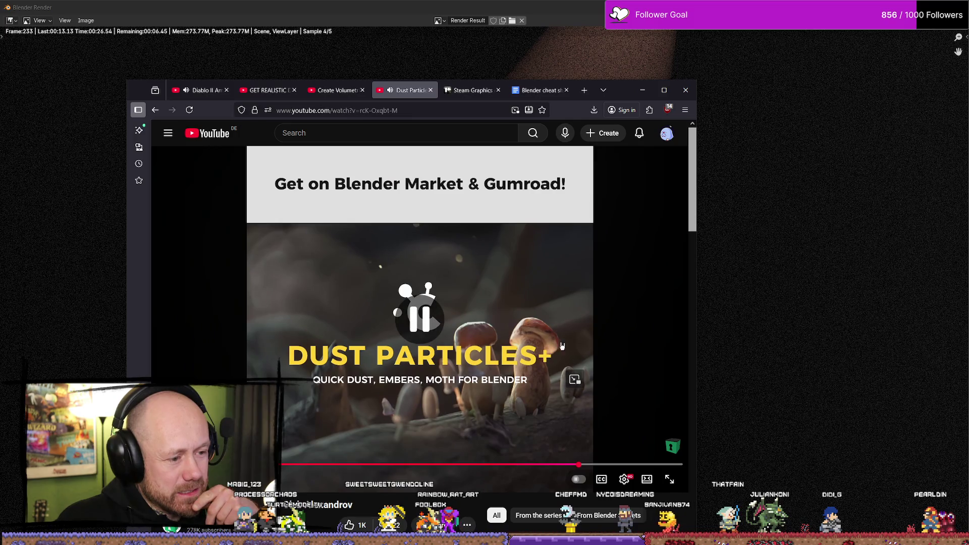
left_click(504, 464)
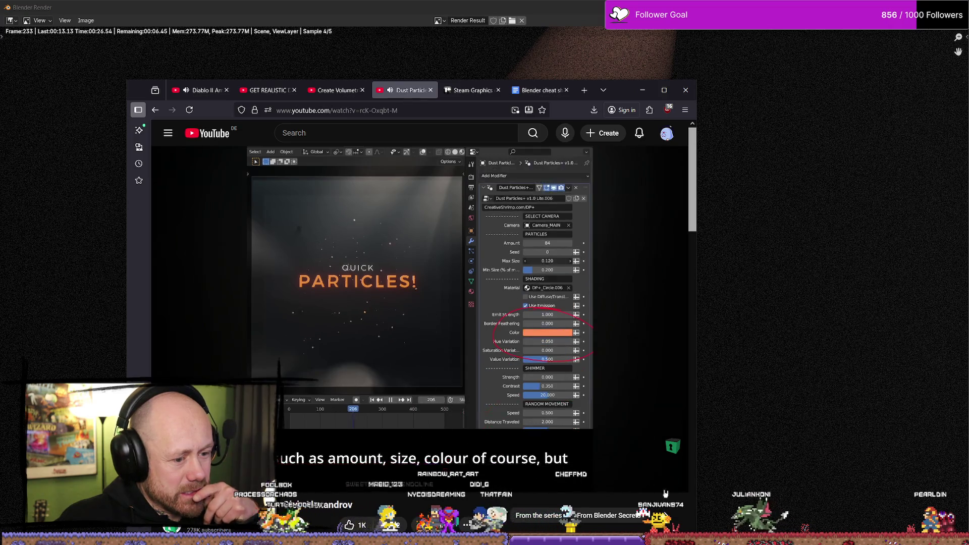
Step: Watch the particle colour demonstration full screen, pause it, then minimize the browser
left_click(670, 480)
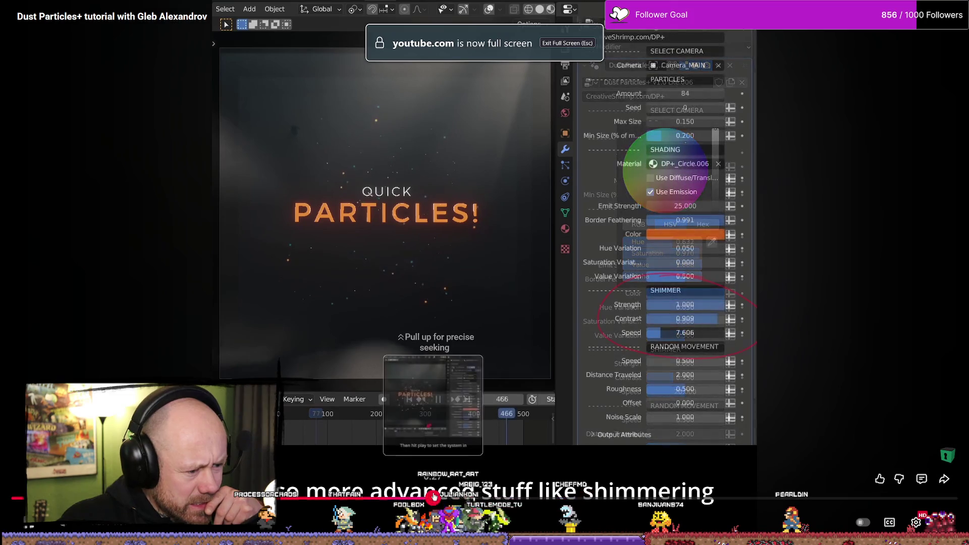
left_click(448, 498)
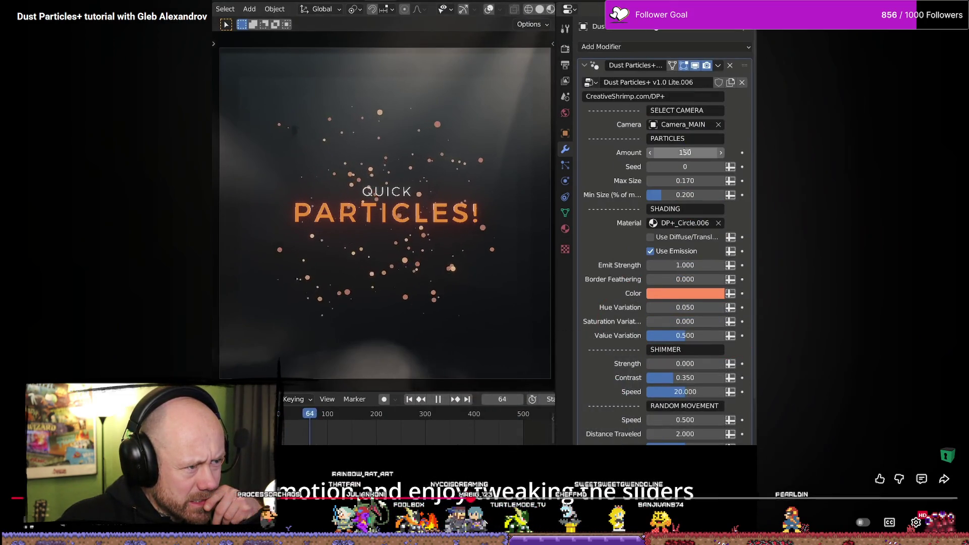
left_click_drag(566, 498, 631, 498)
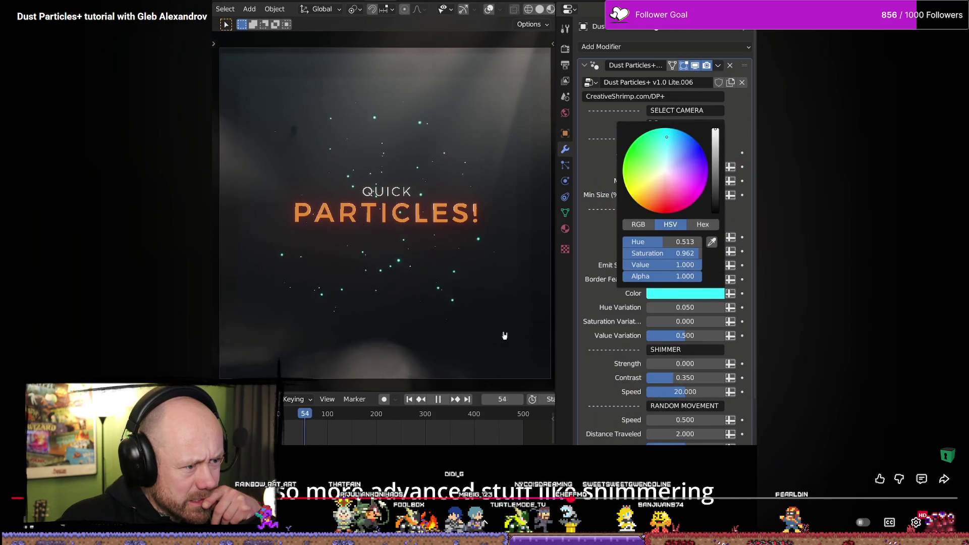
left_click(667, 138)
key("Escape")
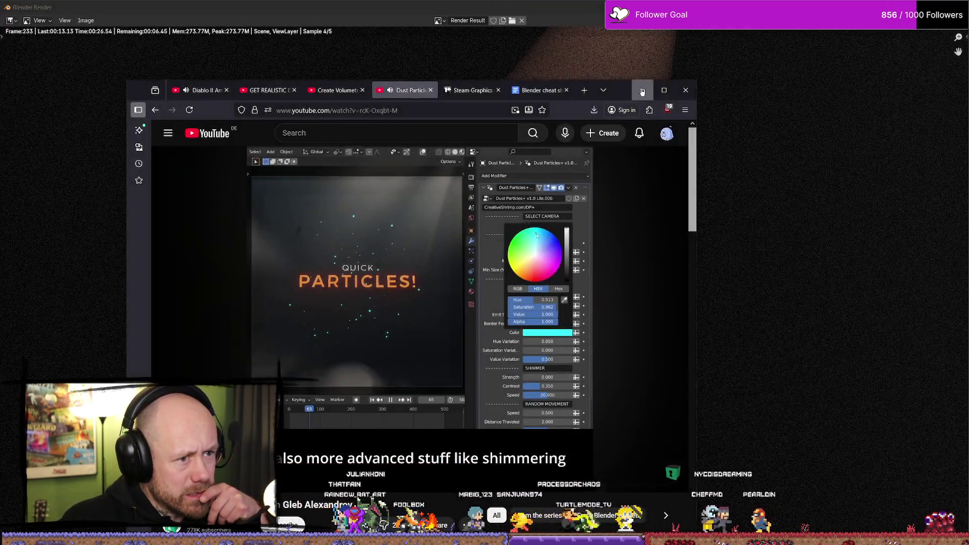
left_click(642, 91)
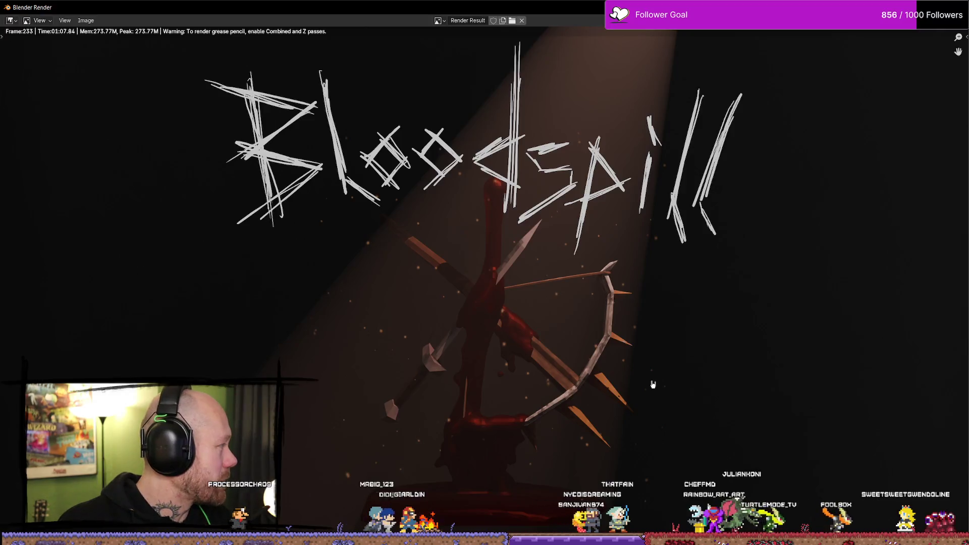
scroll(556, 379, "up", 3)
scroll(560, 343, "down", 2)
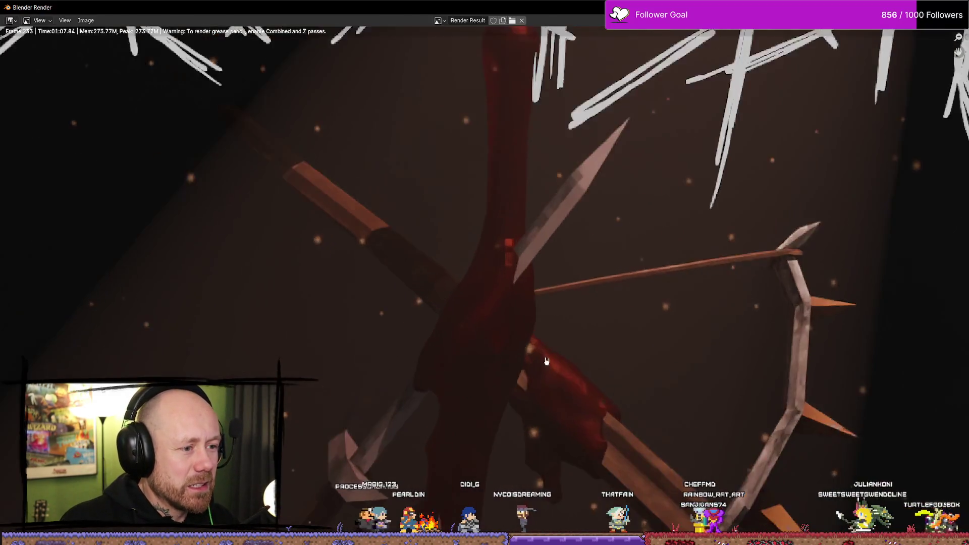
scroll(580, 318, "up", 1)
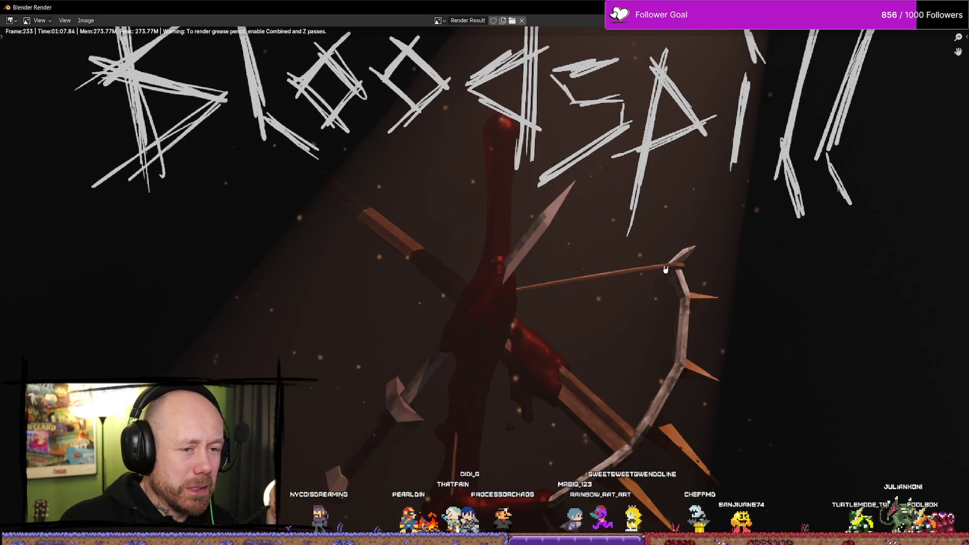
scroll(666, 269, "down", 1)
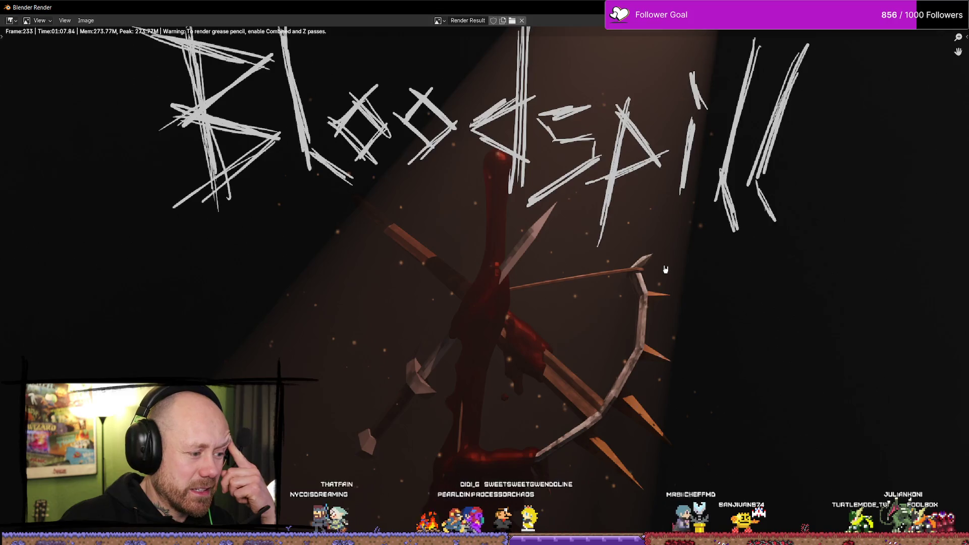
scroll(665, 269, "down", 1)
scroll(665, 269, "down", 1)
scroll(666, 269, "down", 1)
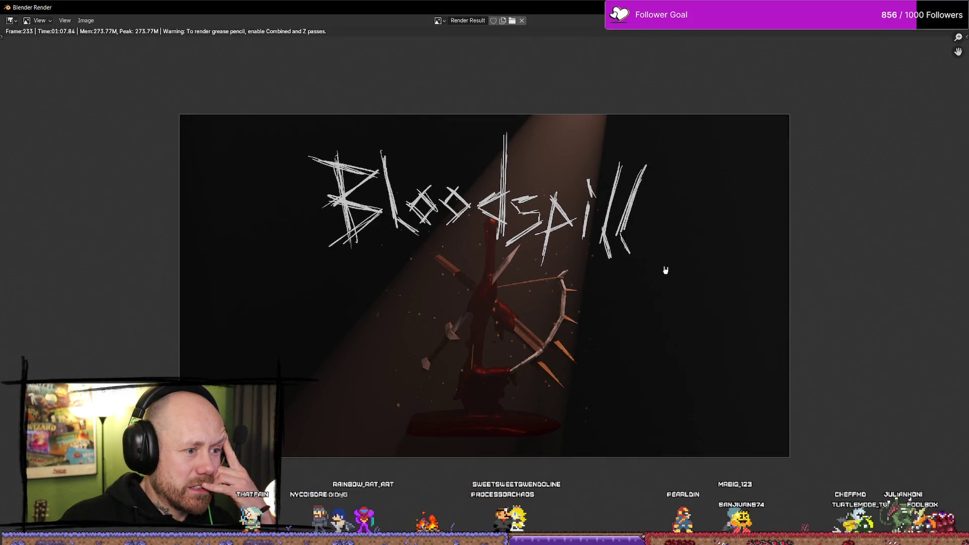
scroll(665, 270, "up", 1)
scroll(666, 270, "up", 1)
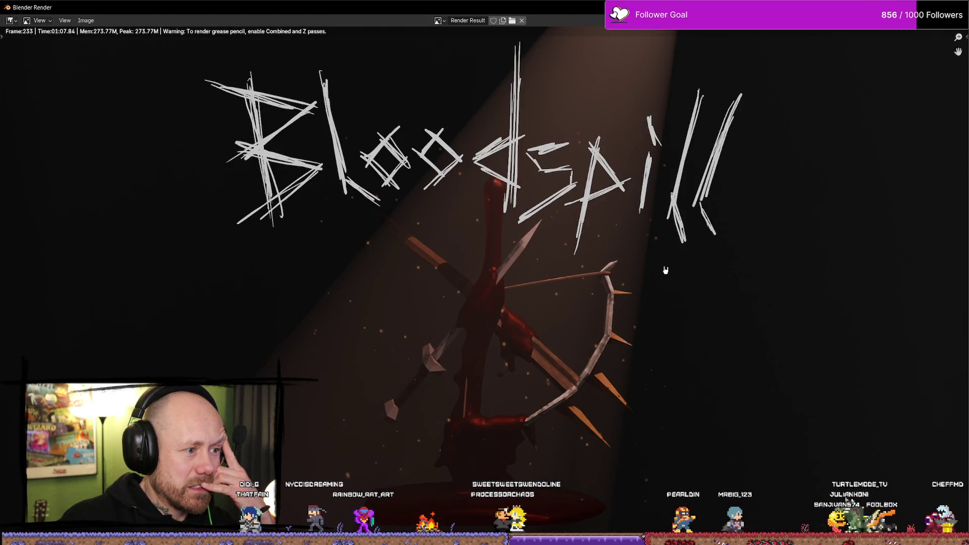
scroll(665, 270, "down", 1)
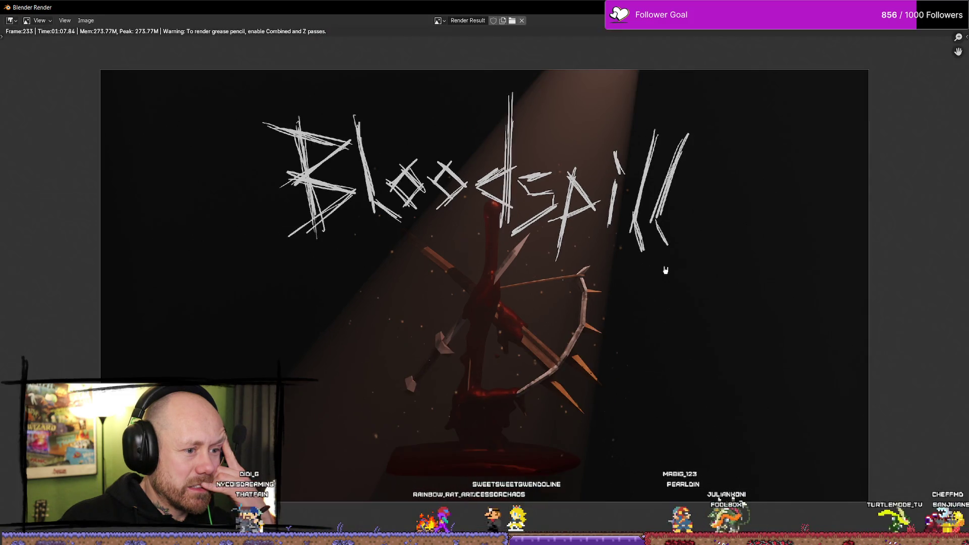
scroll(661, 269, "down", 2)
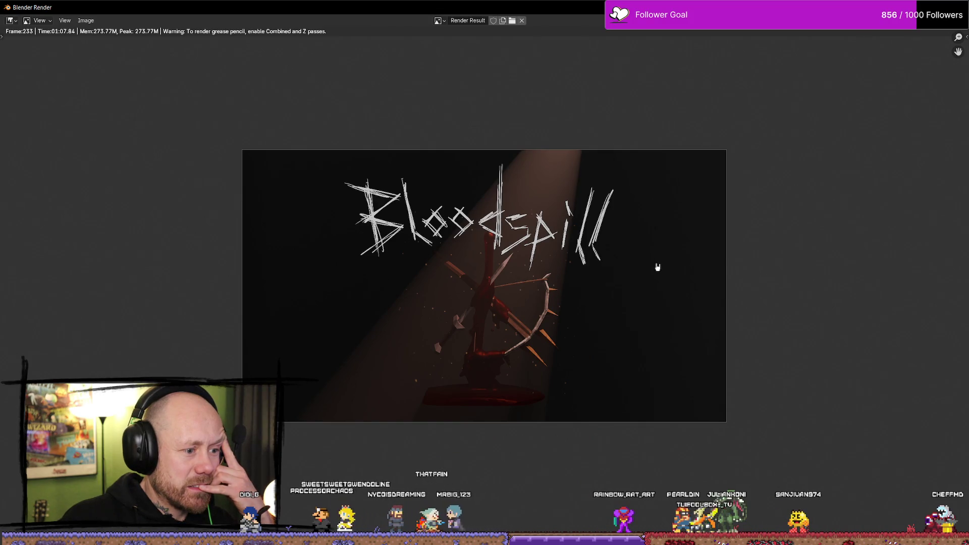
key("Escape")
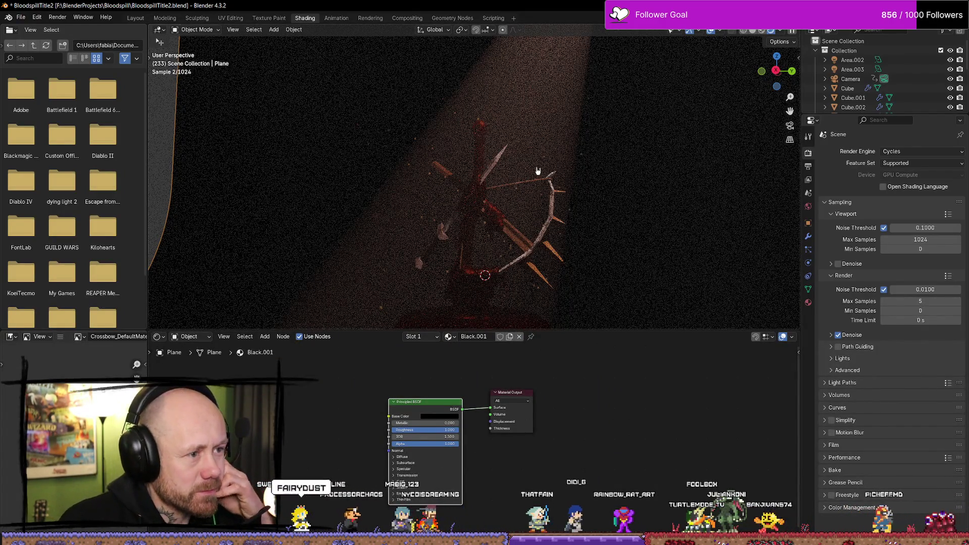
Step: Switch the render engine from Cycles to EEVEE
right_click(617, 192)
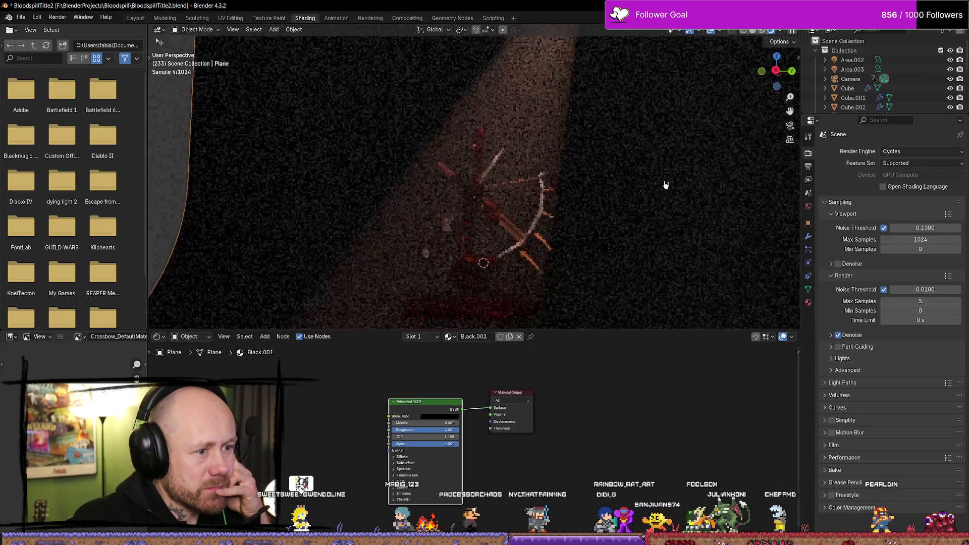
middle_click_drag(665, 185, 667, 153)
left_click(893, 151)
left_click(901, 163)
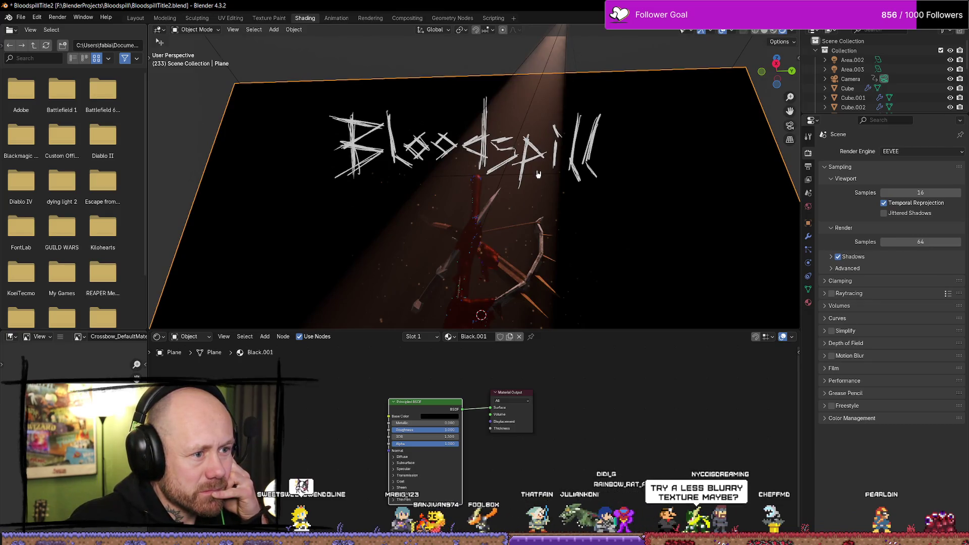
Step: Set the fog box Cube.005's volume scatter density to 0.015
left_click(540, 179)
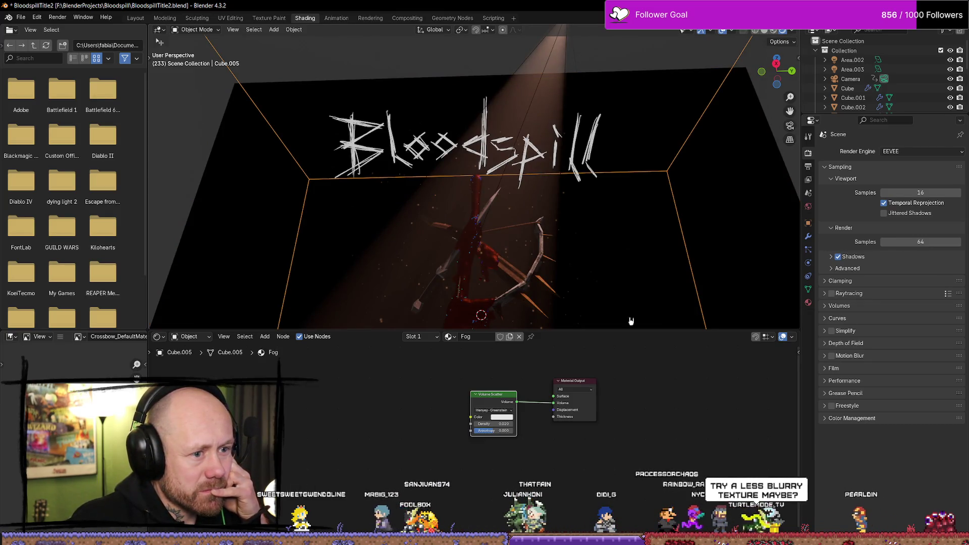
left_click(506, 423)
type("0.015")
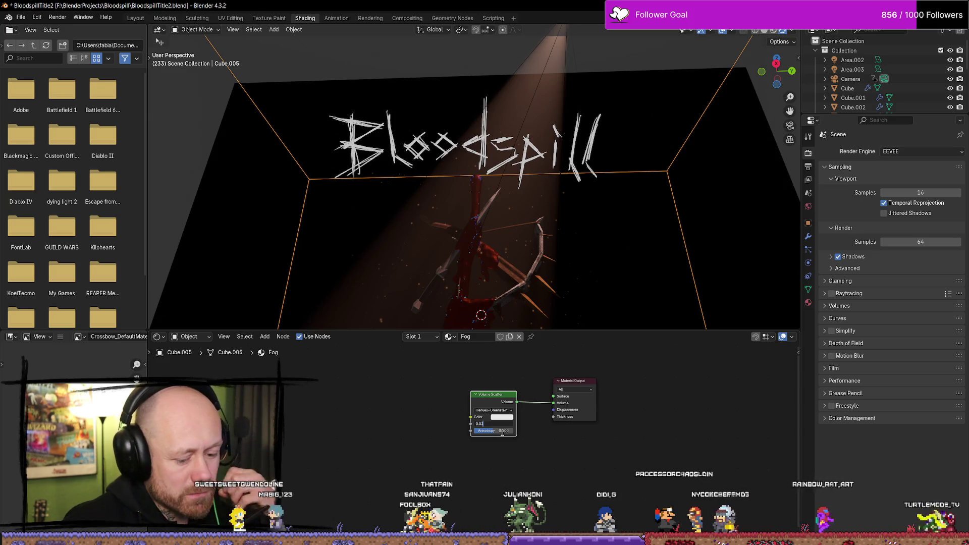
key("Return")
Step: View the thinned fog through the scene camera
mouse_move(625, 216)
middle_mouse_down()
mouse_move(613, 206)
mouse_move(608, 248)
middle_mouse_up()
scroll(606, 227, "up", 5)
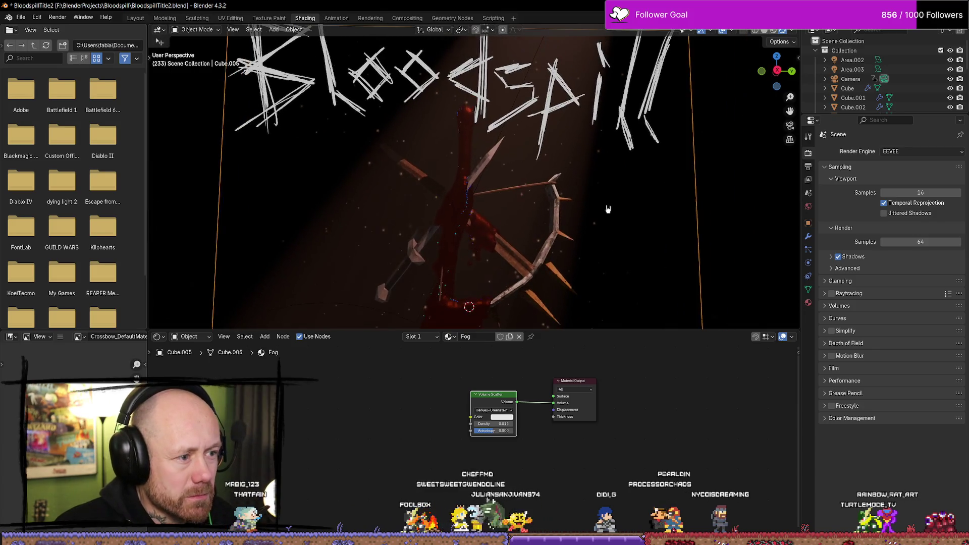
key("KP_0")
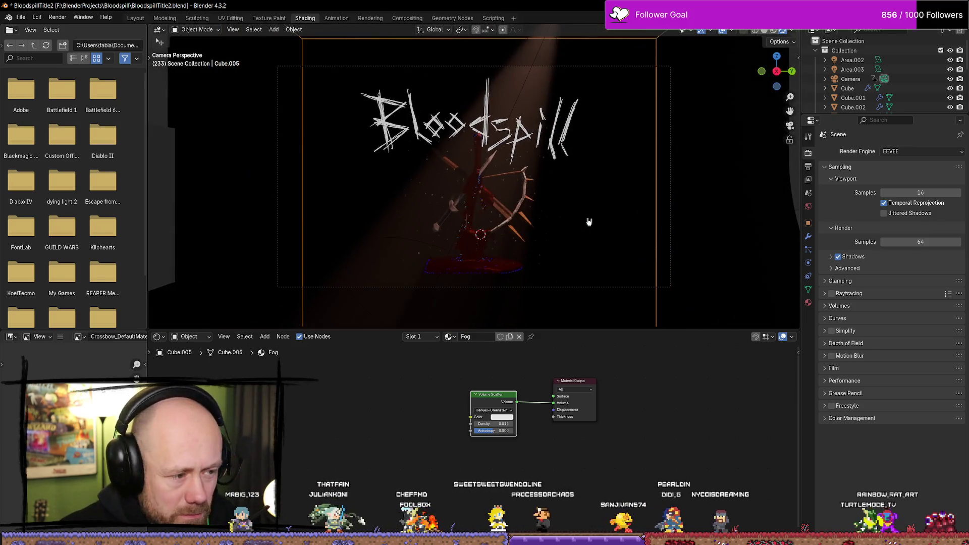
scroll(597, 202, "up", 5)
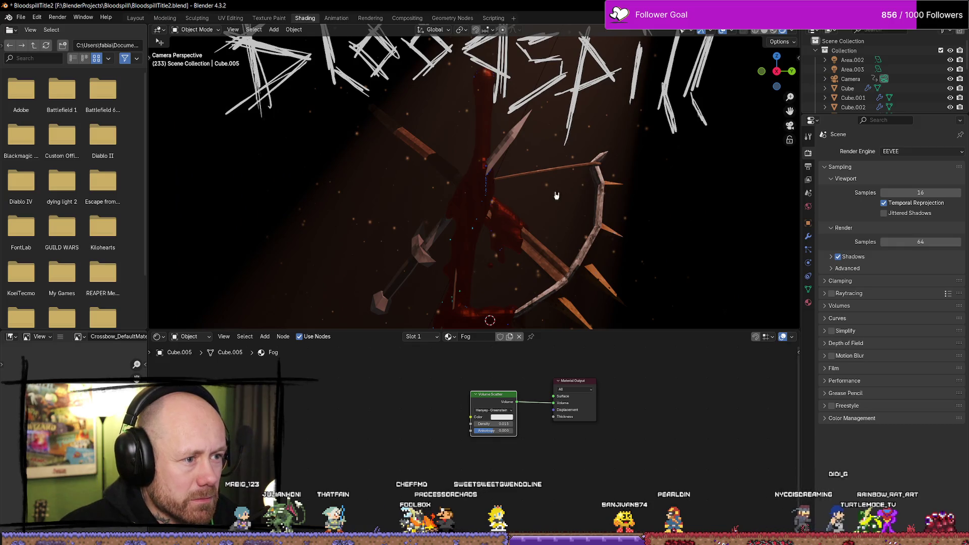
scroll(858, 81, "down", 6)
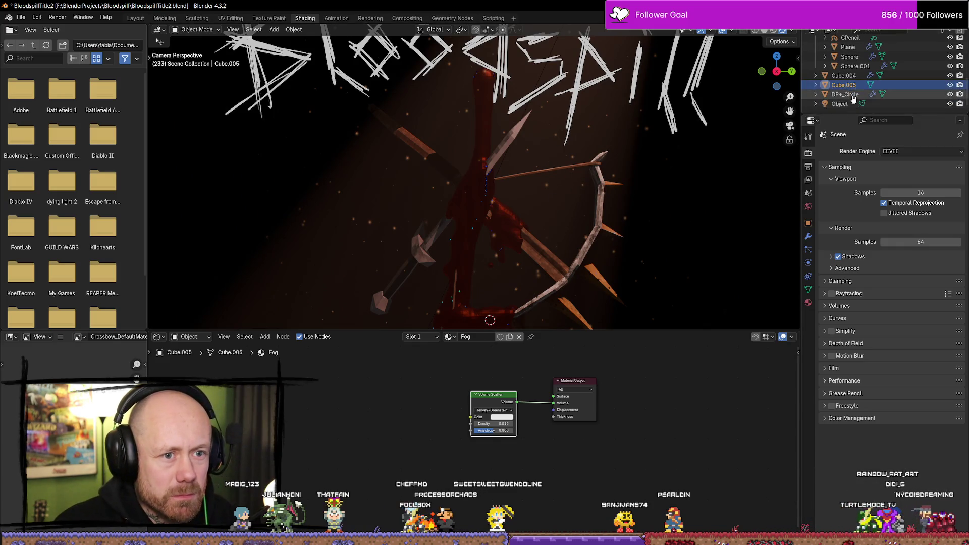
left_click(845, 95)
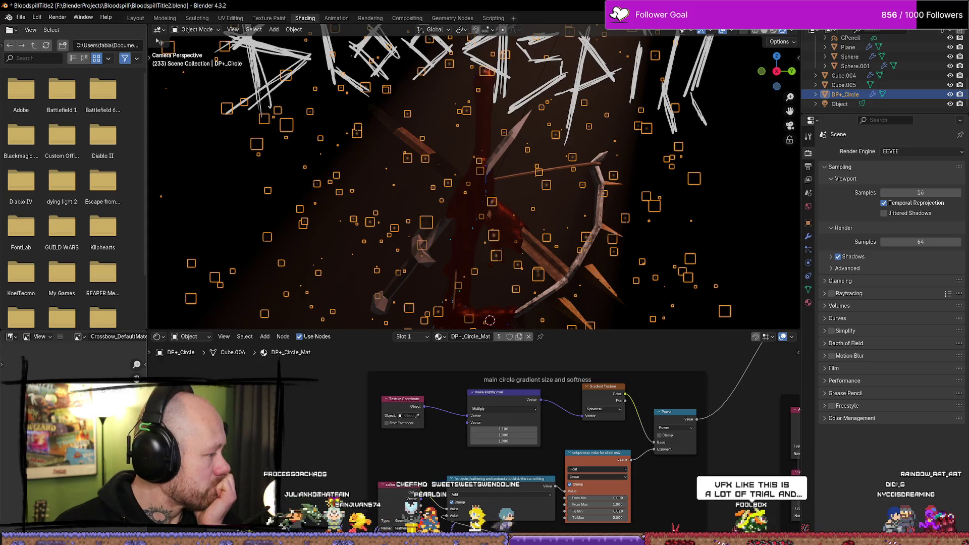
scroll(708, 507, "down", 2)
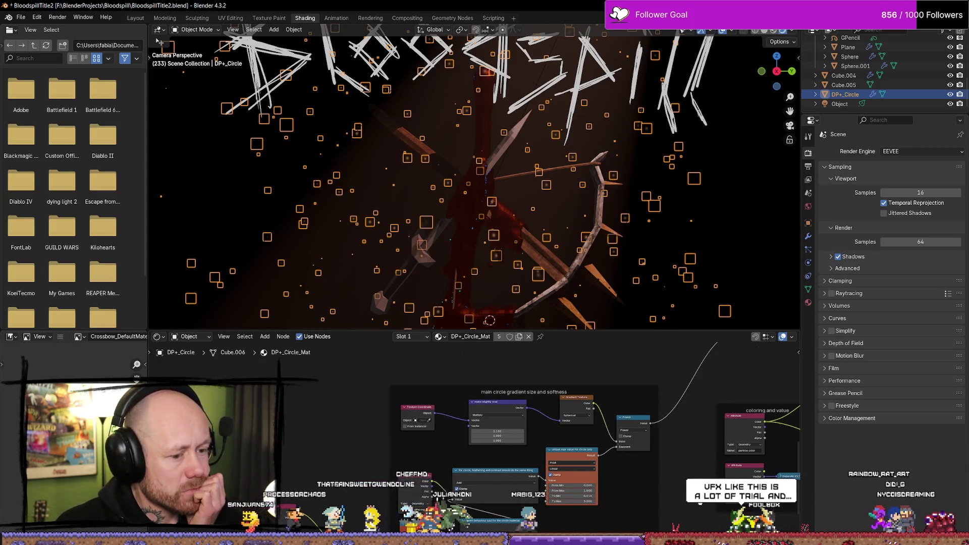
scroll(700, 502, "up", 3)
scroll(310, 406, "up", 2)
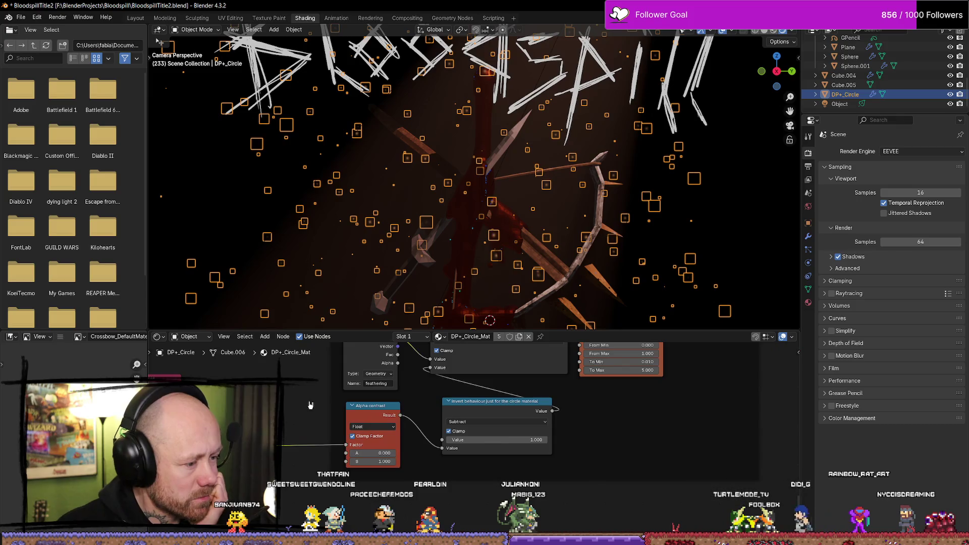
scroll(461, 387, "down", 5)
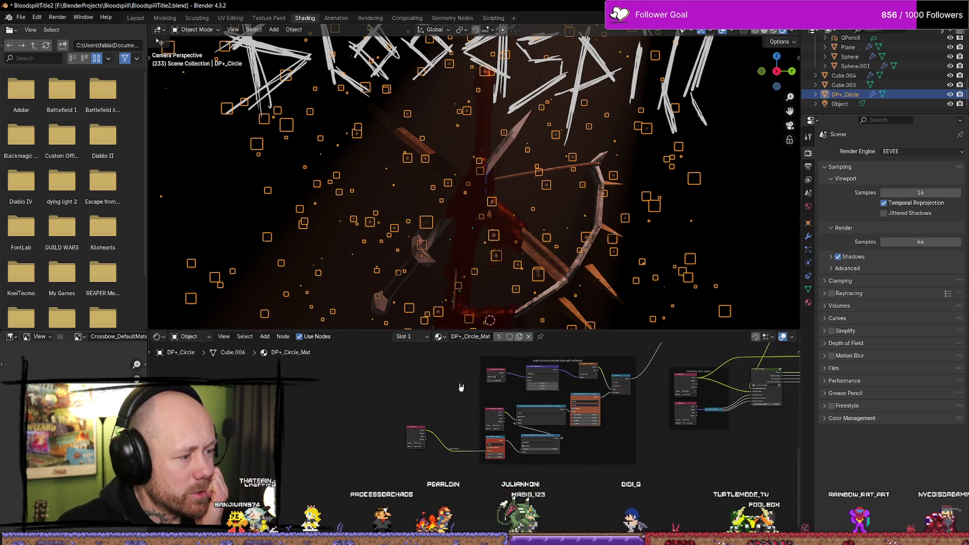
scroll(476, 400, "up", 1)
left_click_drag(611, 330, 611, 293)
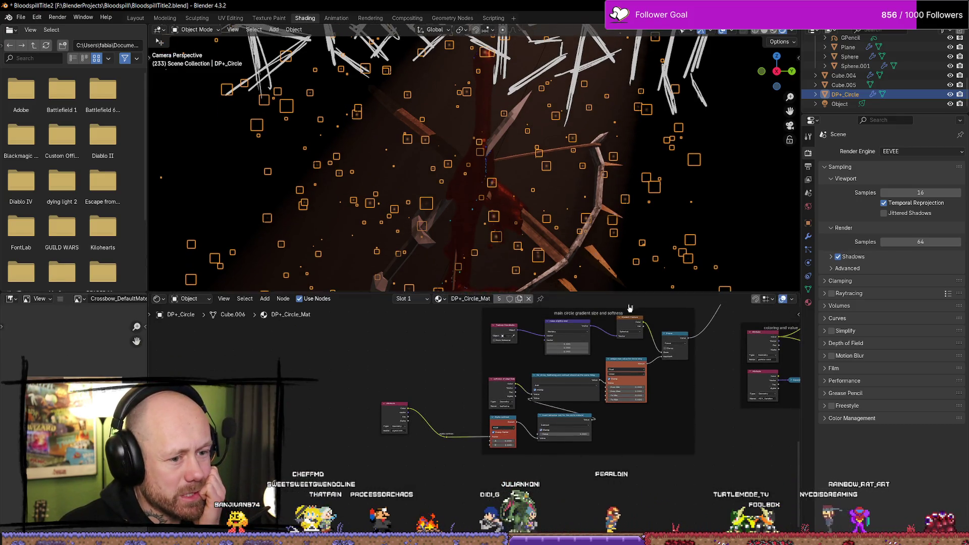
scroll(530, 351, "up", 3)
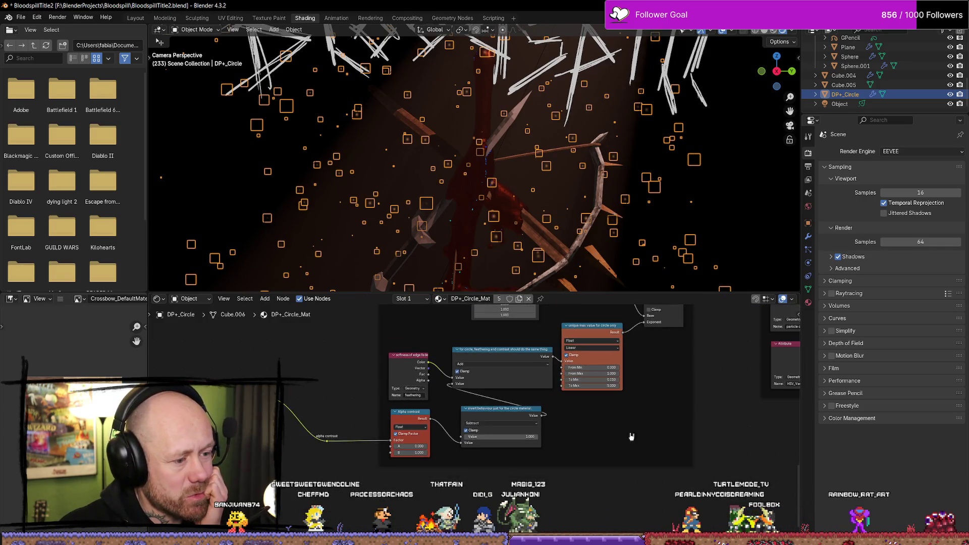
middle_click_drag(656, 316, 536, 439)
scroll(537, 359, "down", 6)
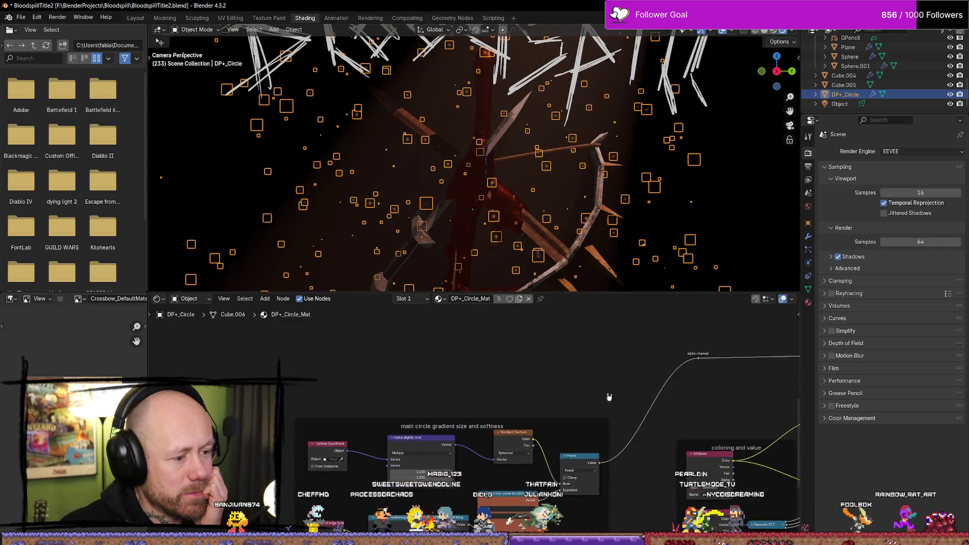
scroll(653, 379, "down", 2)
middle_click_drag(576, 399, 443, 404, "shift")
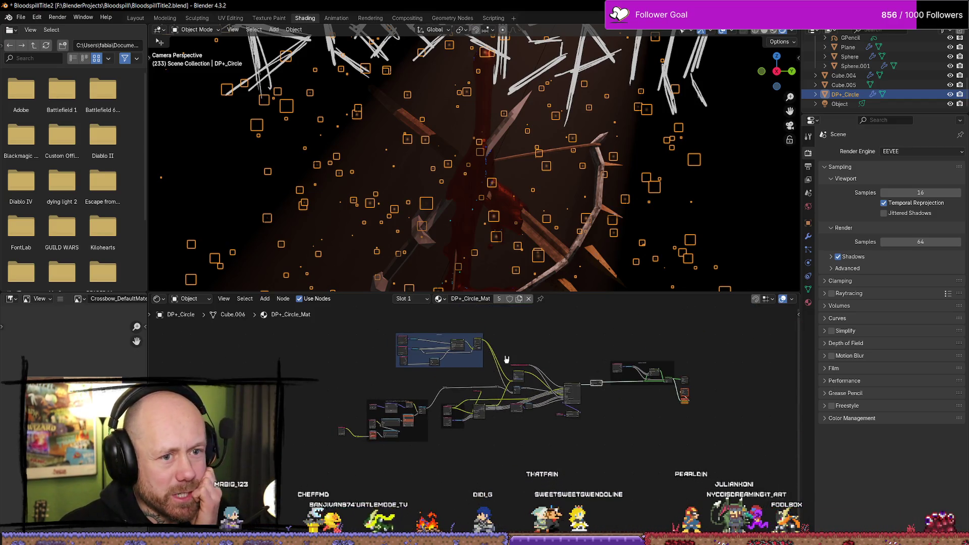
scroll(413, 359, "up", 4)
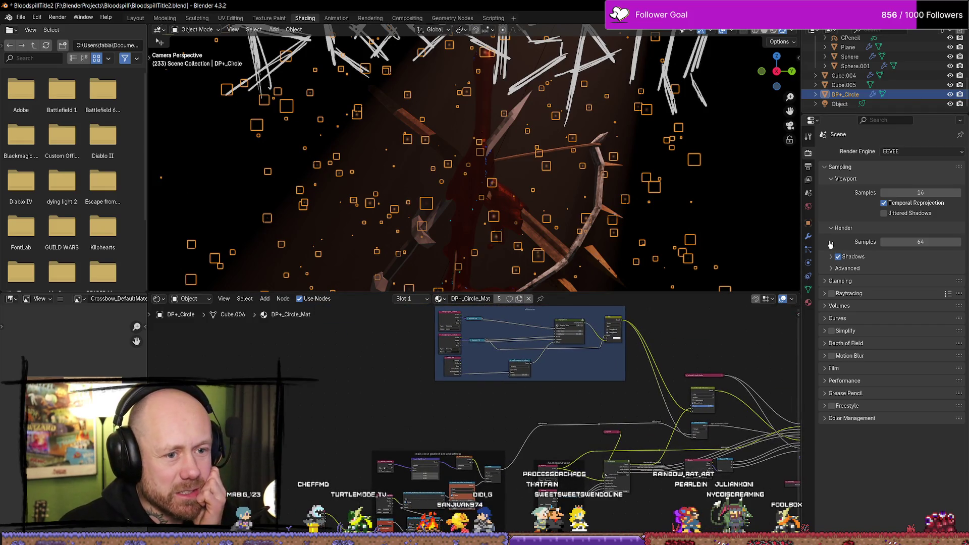
Step: Review DP+_Circle's modifier inputs: 399 particles, emit strength 4.000, alpha contrast 0.500
left_click(808, 236)
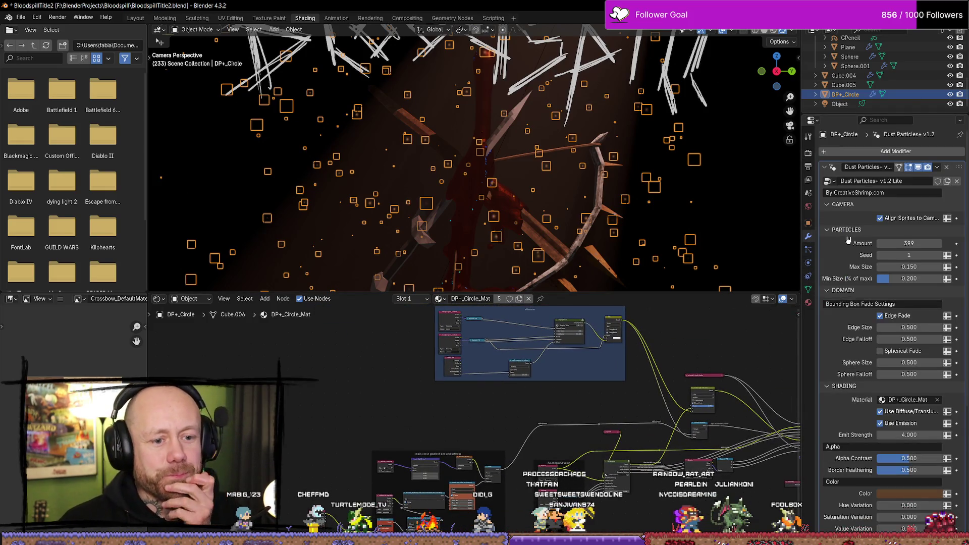
scroll(851, 251, "down", 5)
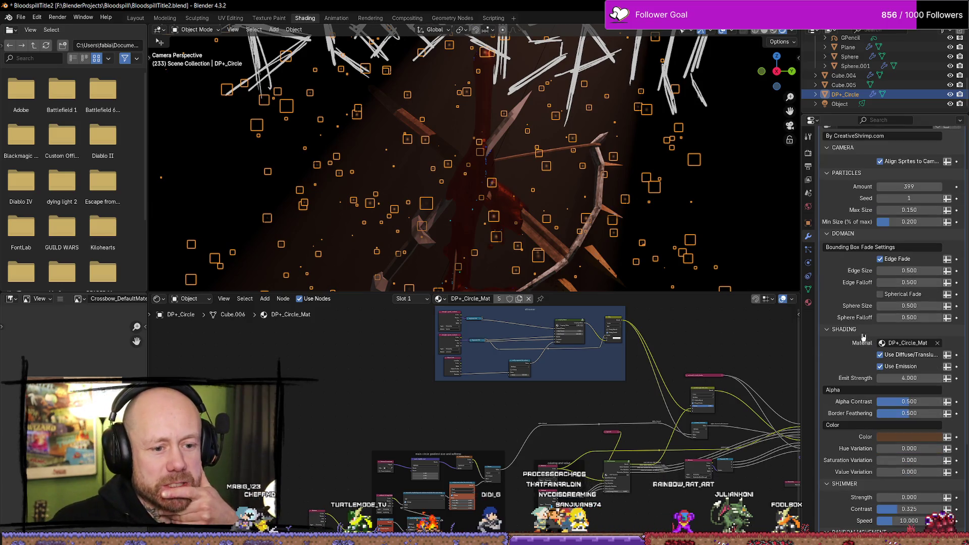
scroll(864, 337, "down", 1)
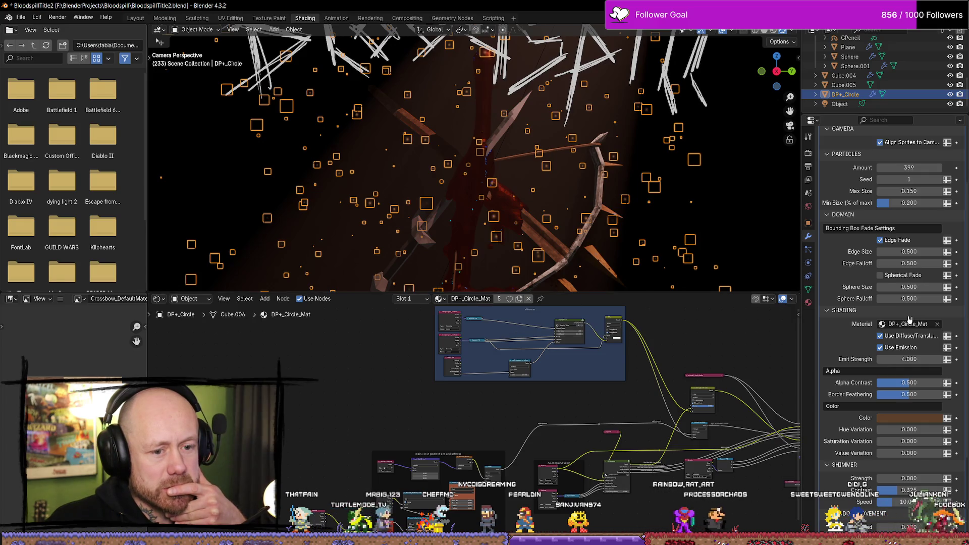
scroll(841, 329, "down", 2)
scroll(841, 329, "down", 4)
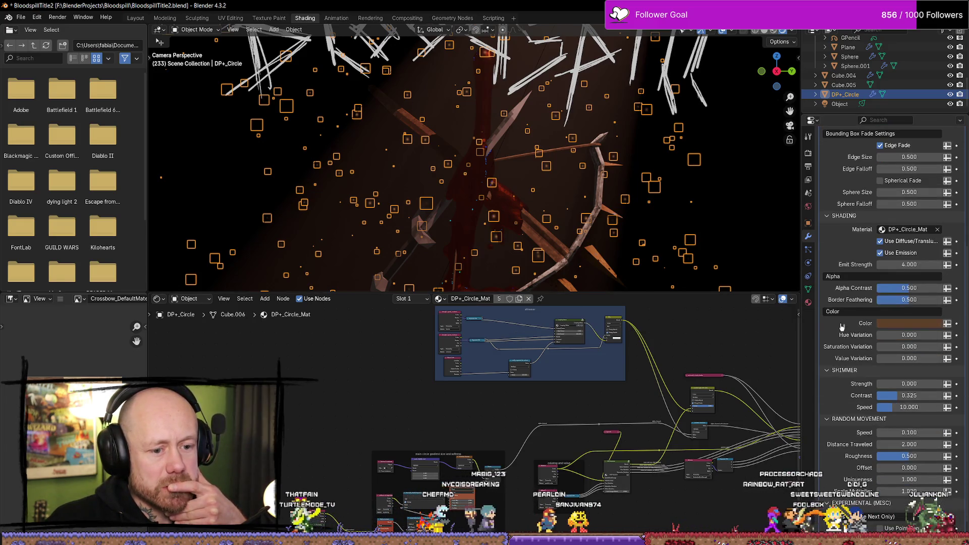
scroll(863, 354, "up", 8)
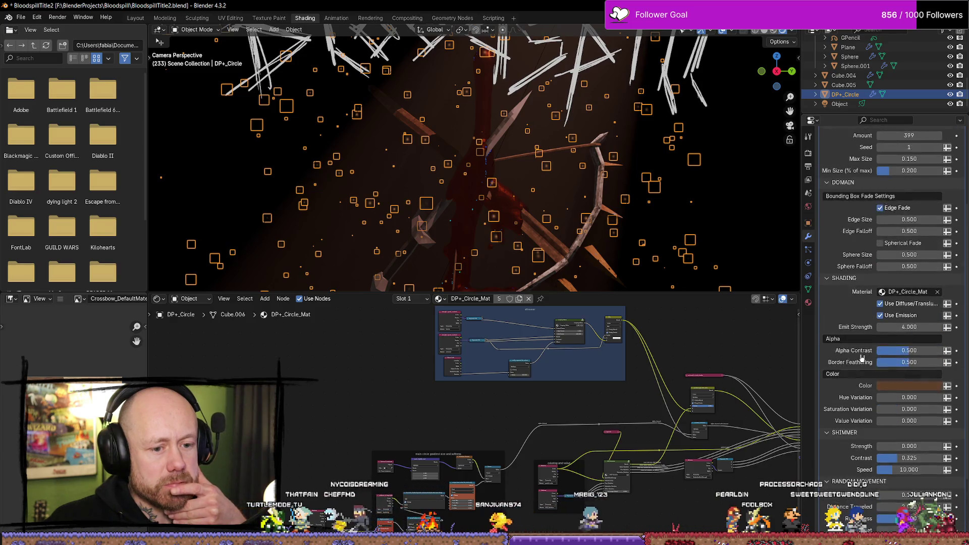
scroll(883, 267, "up", 2)
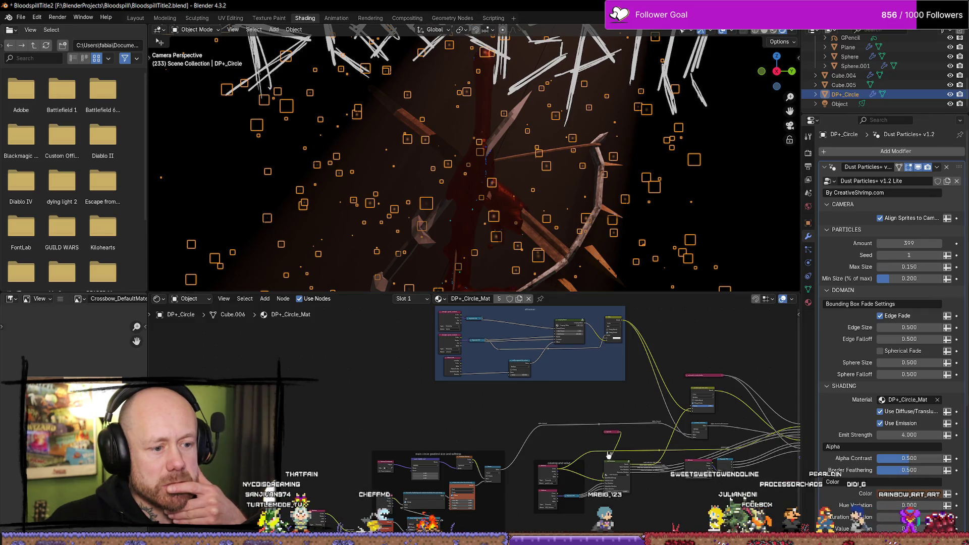
scroll(500, 449, "up", 4)
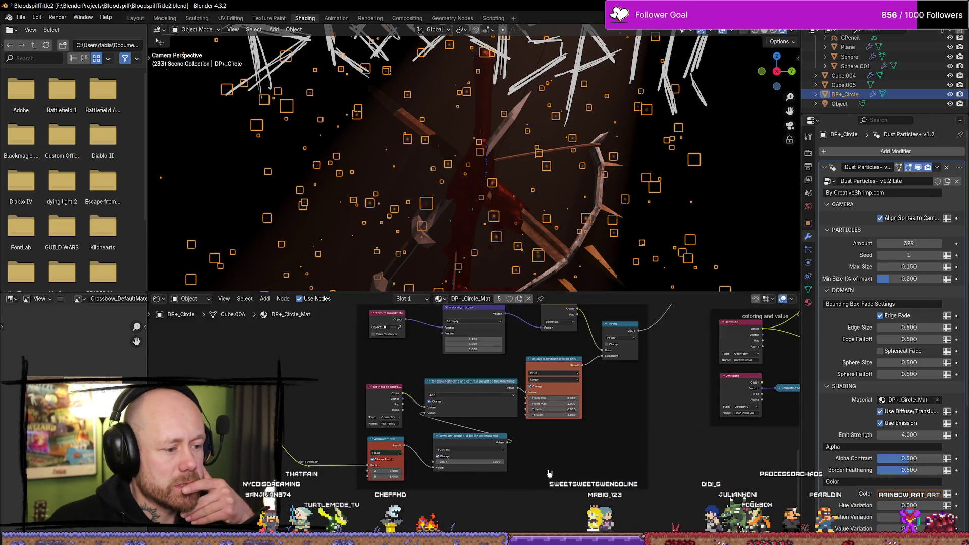
scroll(549, 473, "up", 2)
middle_click_drag(282, 391, 459, 382)
middle_click_drag(705, 475, 561, 480)
mouse_move(732, 423)
middle_mouse_down()
mouse_move(644, 525)
mouse_move(601, 533)
middle_mouse_up()
mouse_move(598, 354)
middle_mouse_down()
mouse_move(603, 434)
mouse_move(704, 455)
mouse_move(499, 436)
middle_mouse_up()
mouse_move(623, 435)
middle_mouse_down()
mouse_move(587, 432)
mouse_move(614, 445)
mouse_move(519, 448)
mouse_move(524, 522)
middle_mouse_up()
mouse_move(638, 362)
middle_mouse_down()
mouse_move(303, 423)
mouse_move(357, 353)
mouse_move(497, 454)
middle_mouse_up()
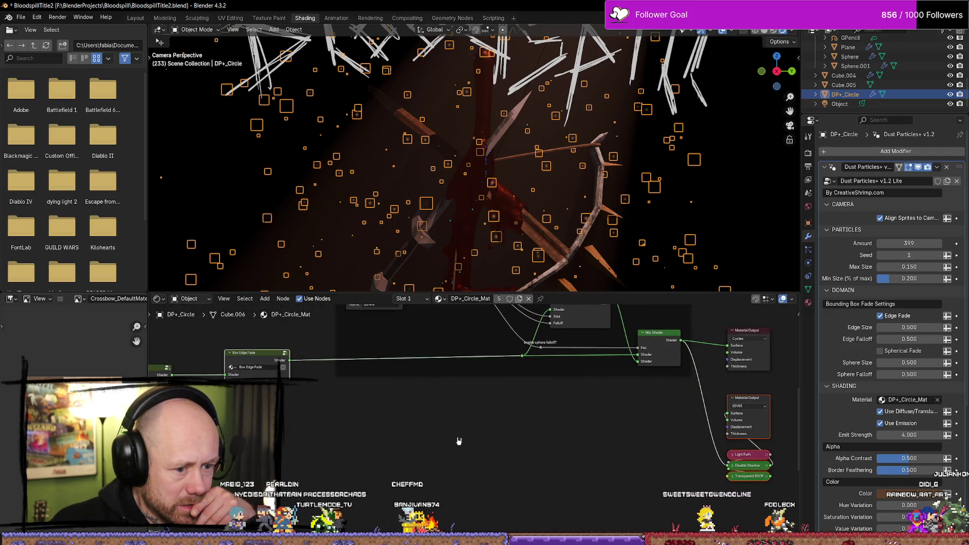
mouse_move(436, 425)
middle_mouse_down()
mouse_move(379, 442)
mouse_move(696, 436)
middle_mouse_up()
scroll(406, 368, "up", 4)
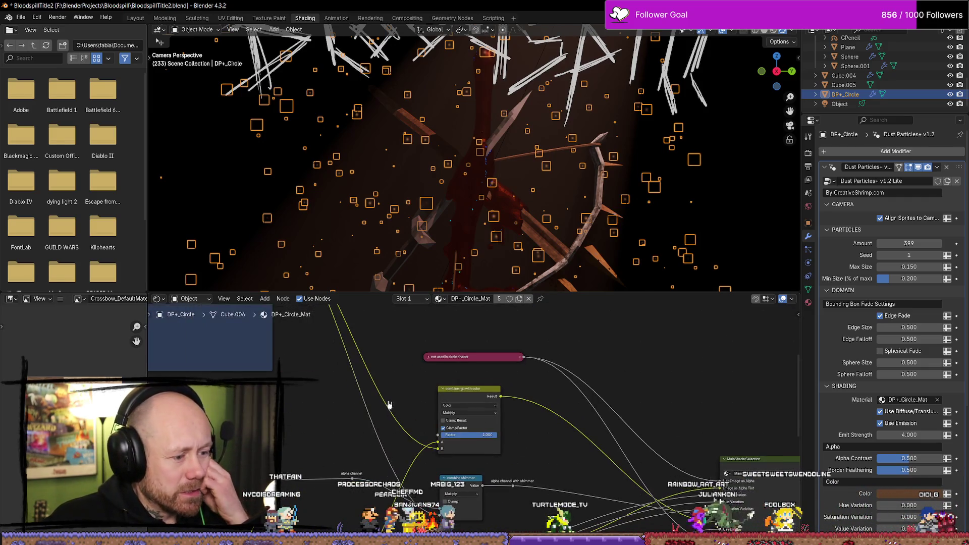
scroll(305, 394, "down", 3)
mouse_move(305, 395)
middle_mouse_down()
mouse_move(455, 419)
mouse_move(581, 462)
middle_mouse_up()
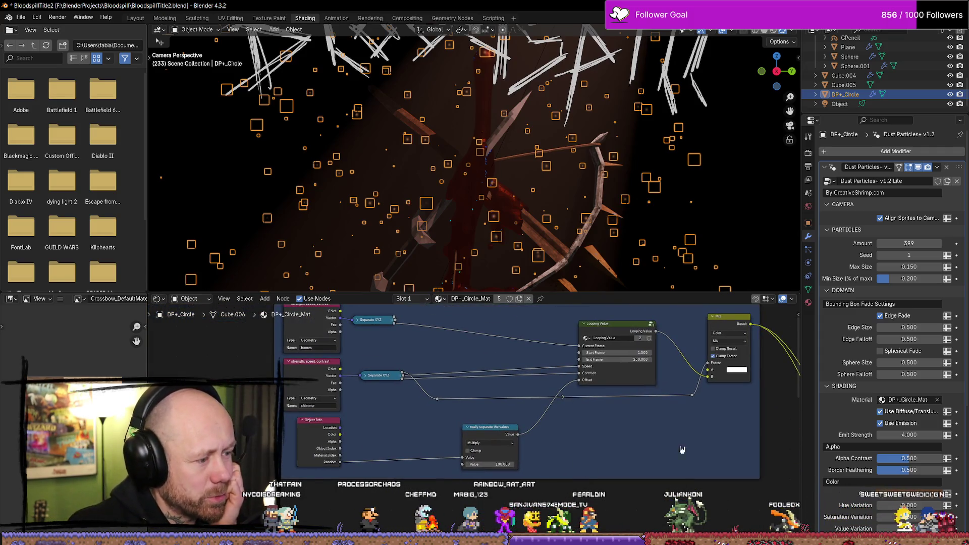
middle_click_drag(682, 449, 645, 471)
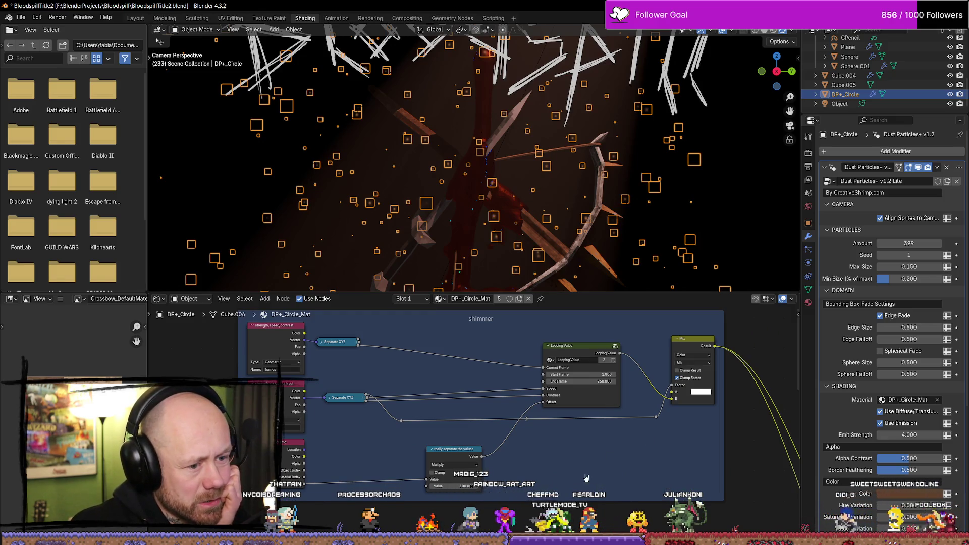
mouse_move(586, 477)
middle_mouse_down("ctrl")
mouse_move(364, 438)
mouse_move(488, 384)
middle_mouse_up("ctrl")
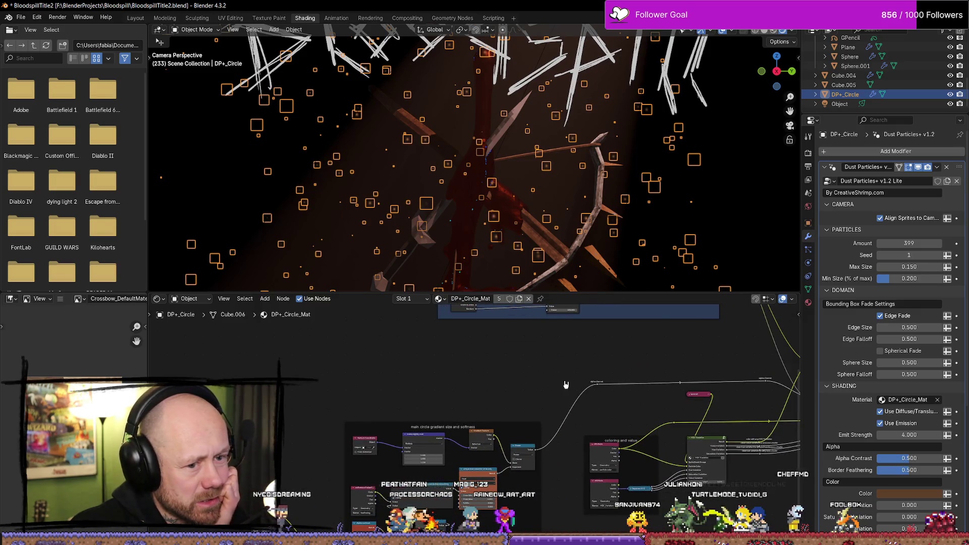
middle_click_drag(566, 385, 507, 357)
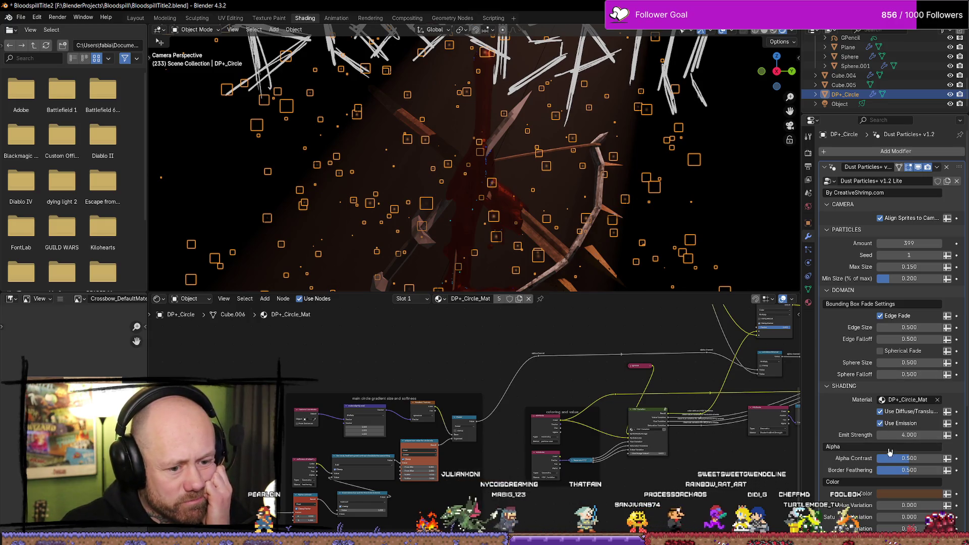
scroll(885, 451, "down", 1)
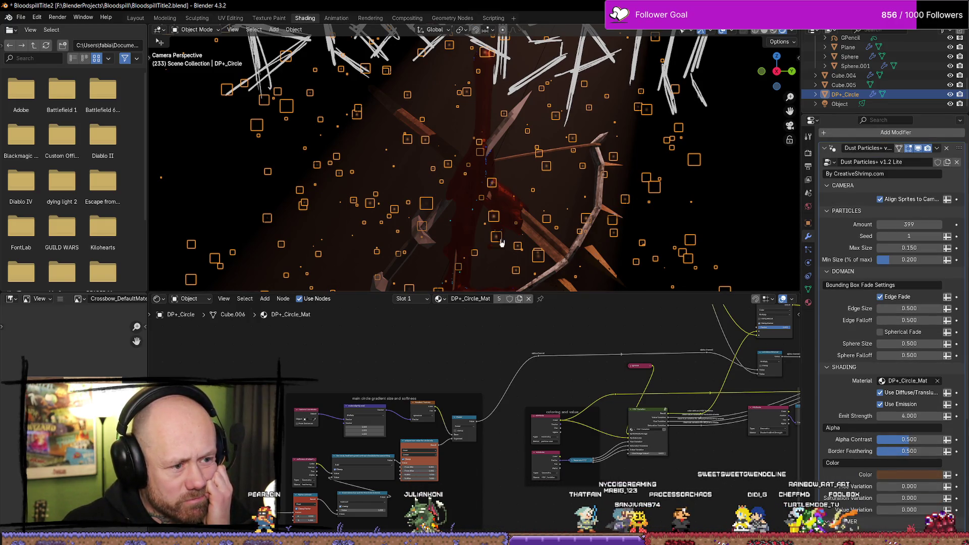
Step: Inspect the dust particles up close and save the blend file
scroll(501, 243, "up", 5)
scroll(732, 217, "down", 2)
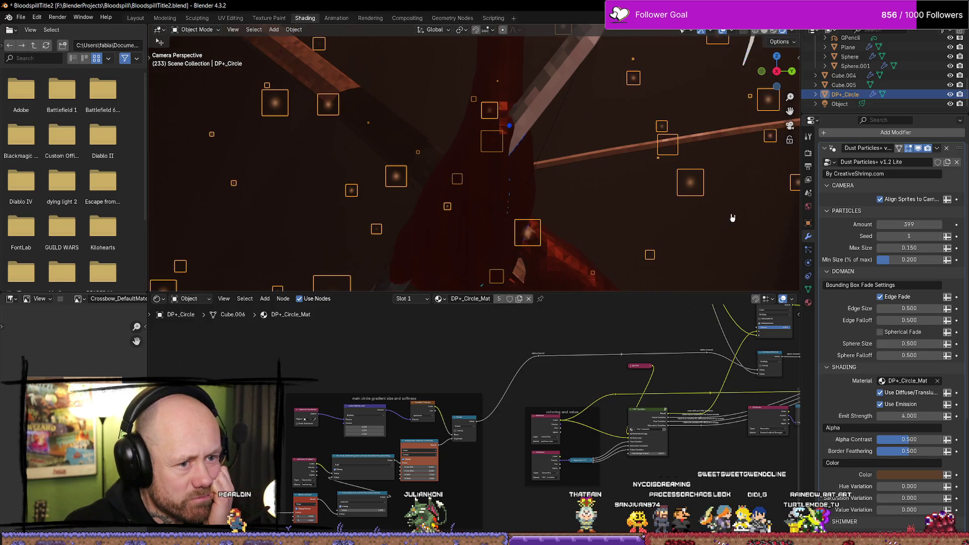
scroll(731, 207, "down", 5)
middle_click_drag(732, 207, 606, 202)
scroll(554, 198, "up", 6)
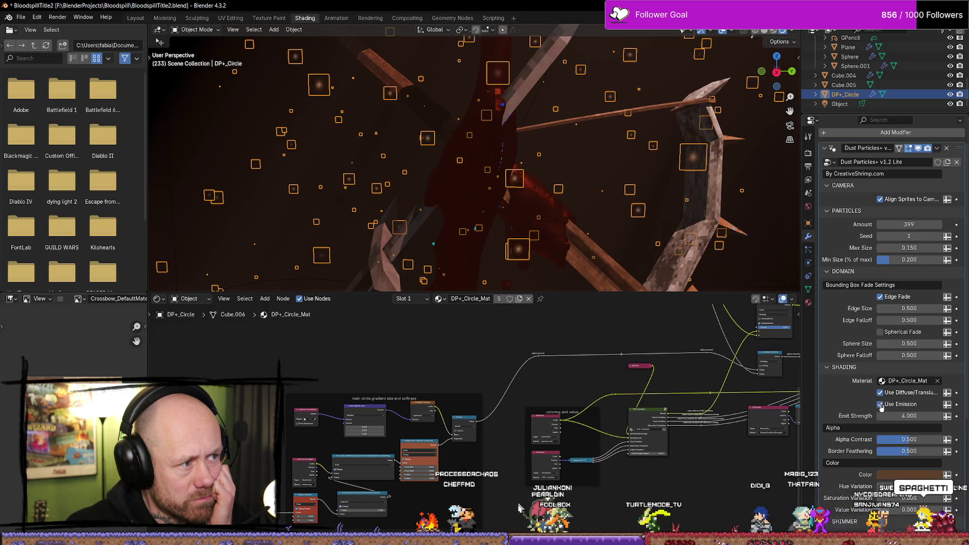
key("ctrl+s")
scroll(888, 303, "up", 1)
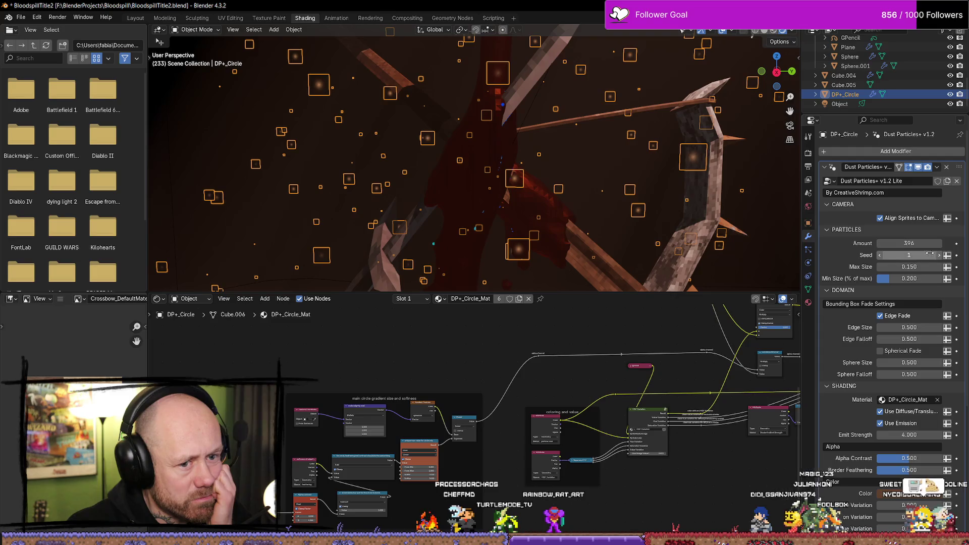
Step: Change the particle seed to 36 and check the new layout around the crossbow
left_click_drag(909, 255, 926, 255)
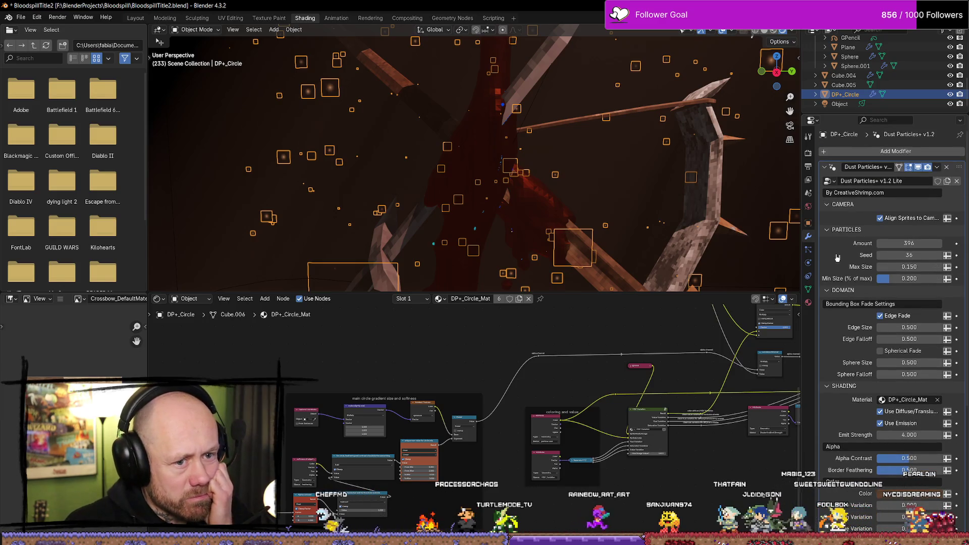
scroll(841, 255, "down", 2)
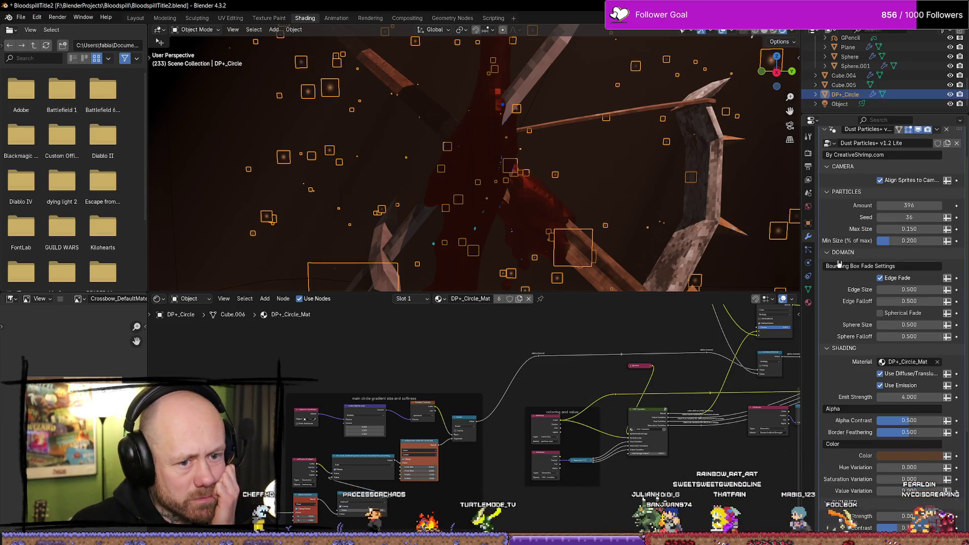
scroll(851, 252, "down", 5)
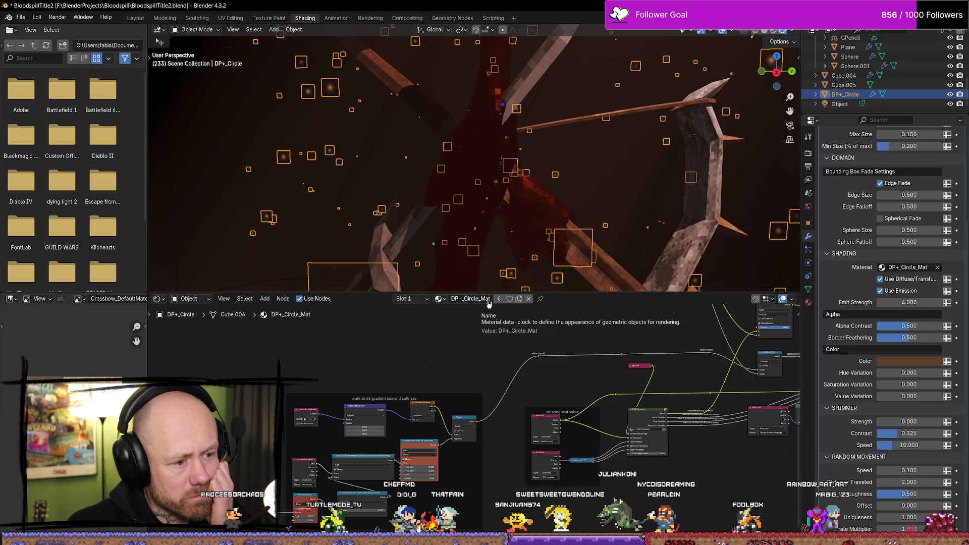
scroll(902, 329, "down", 3)
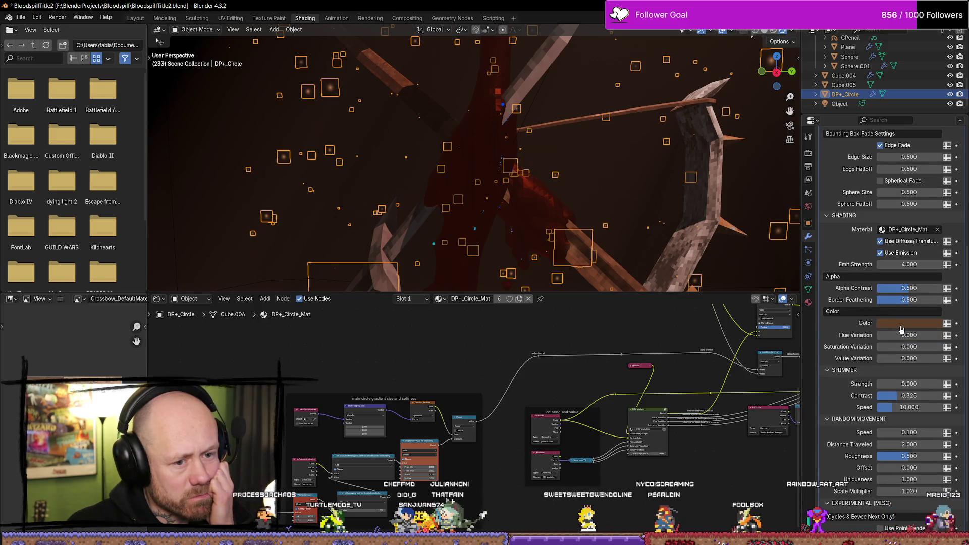
scroll(901, 328, "down", 1)
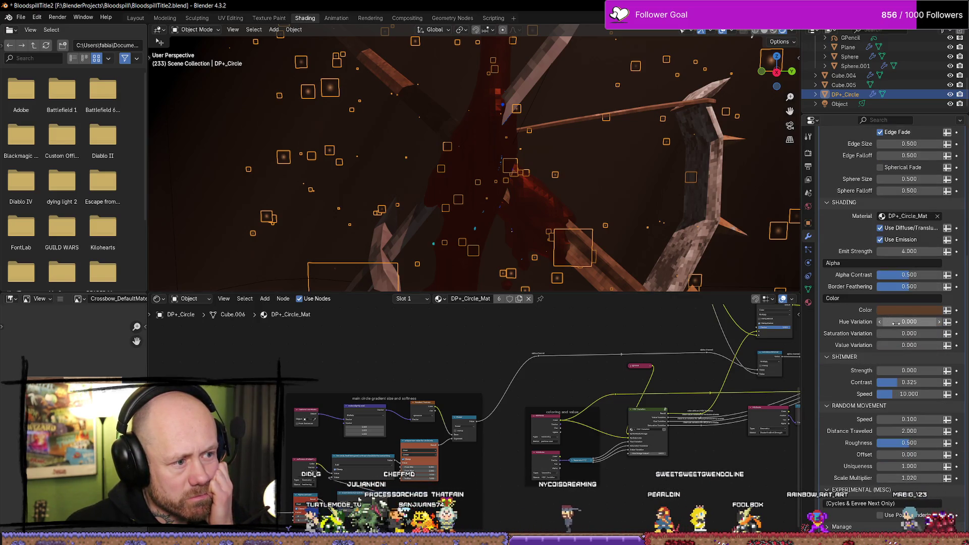
mouse_move(658, 256)
middle_mouse_down()
mouse_move(630, 218)
mouse_move(638, 213)
middle_mouse_up()
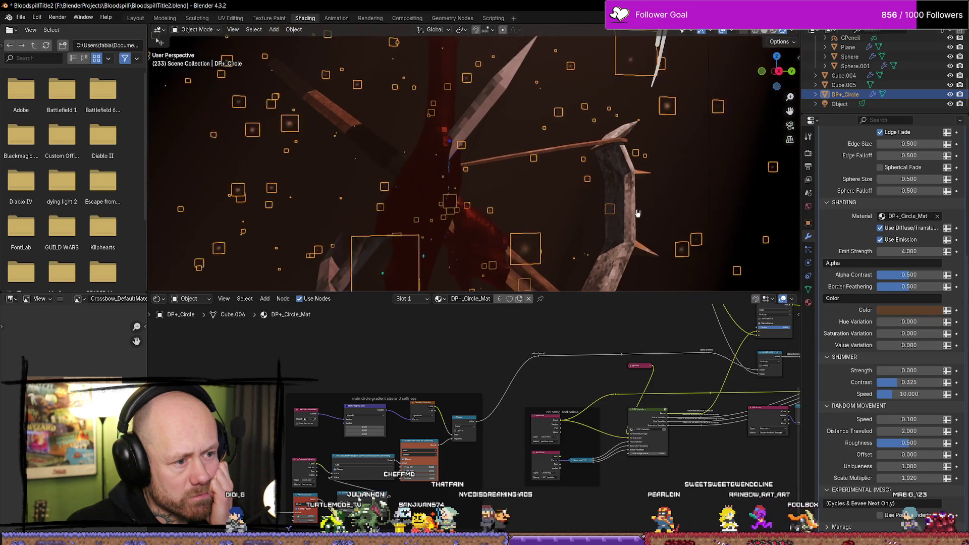
scroll(638, 213, "down", 5)
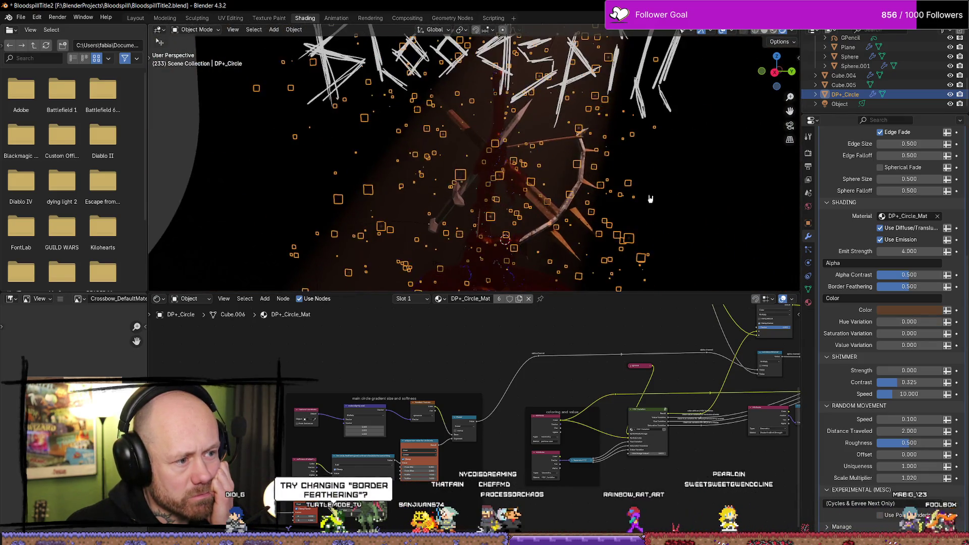
Step: Reselect the DP+_Circle particle object and reset its hue variation to 0
left_click(651, 199)
scroll(502, 180, "up", 4)
mouse_move(503, 179)
middle_mouse_down()
mouse_move(530, 178)
mouse_move(446, 170)
middle_mouse_up()
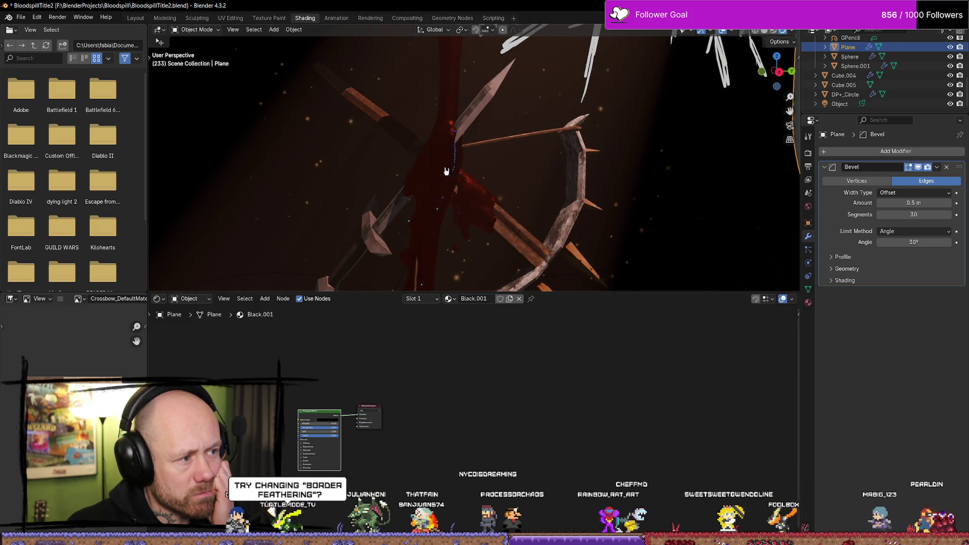
left_click(353, 124)
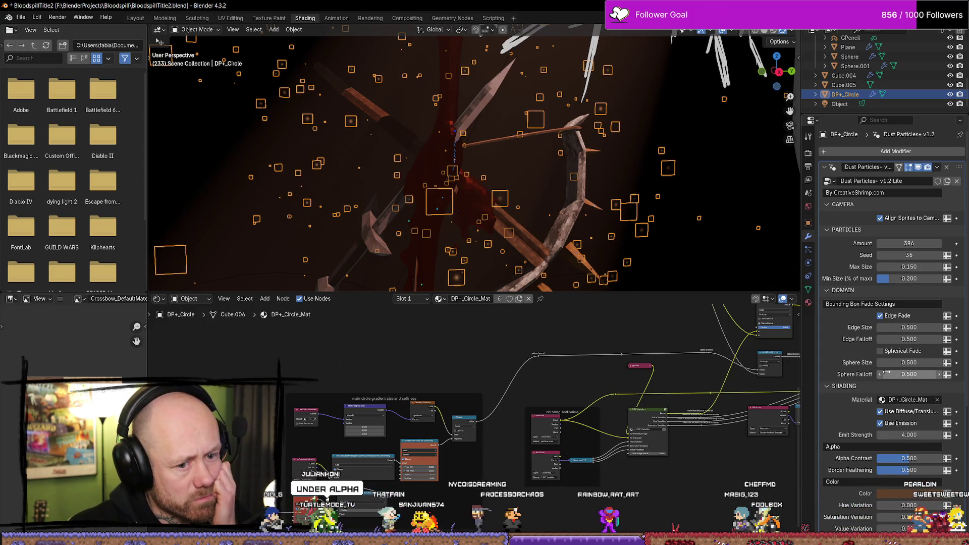
scroll(852, 349, "down", 3)
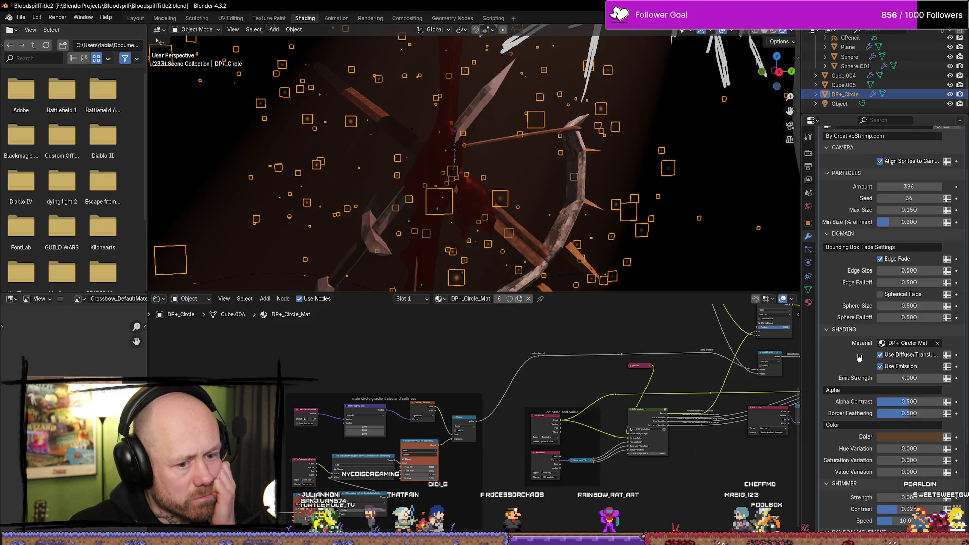
scroll(881, 405, "down", 3)
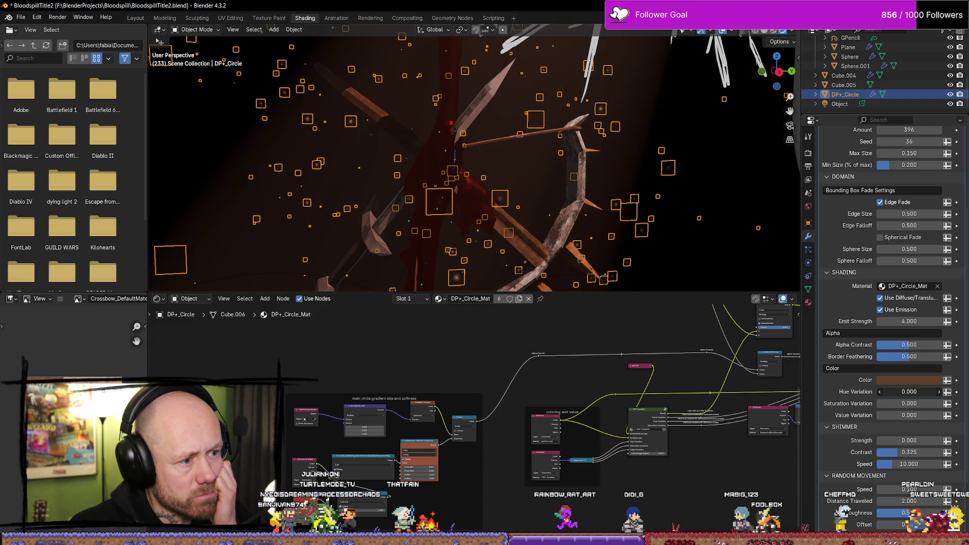
key("BackSpace")
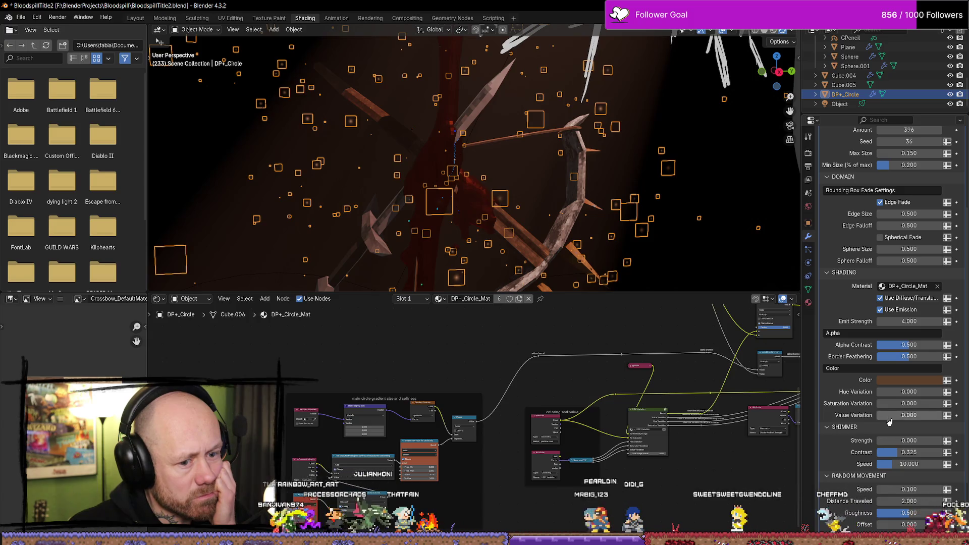
Step: Add slight value variation, test a higher shimmer contrast, and play the animation
left_click_drag(894, 413, 903, 412)
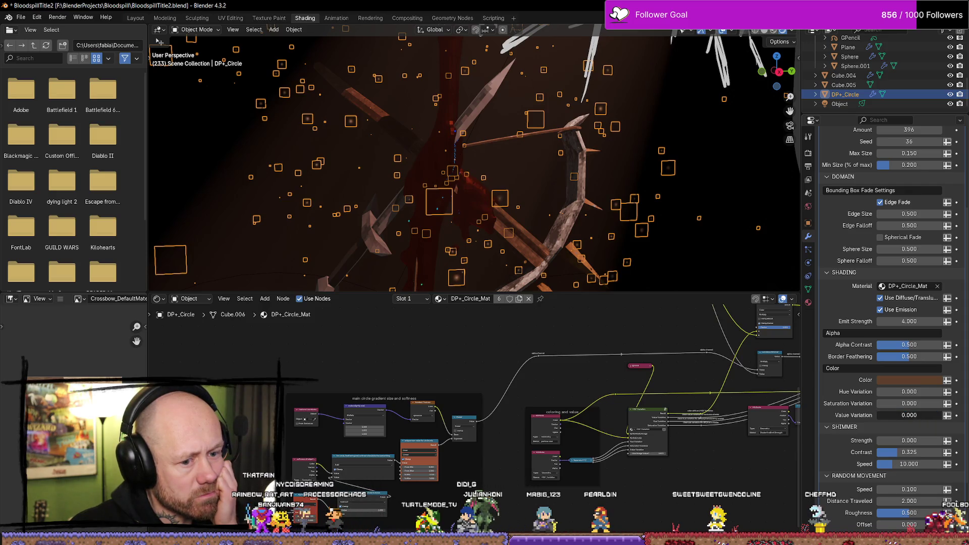
scroll(843, 399, "down", 3)
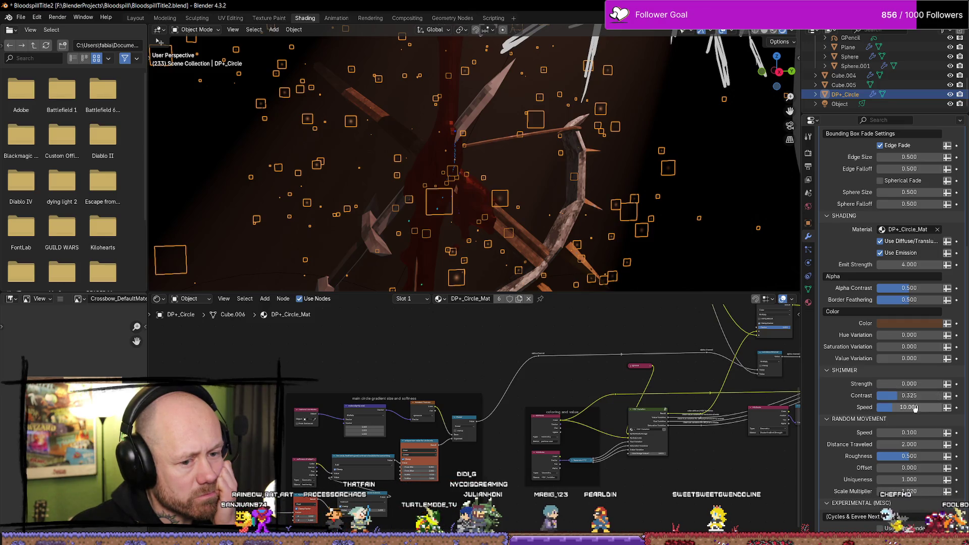
left_click_drag(909, 395, 949, 396)
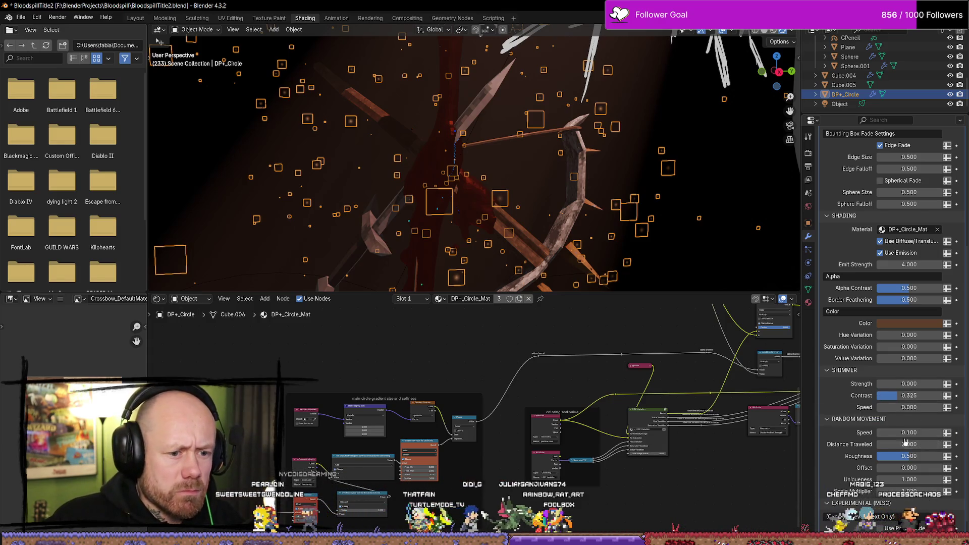
key("space")
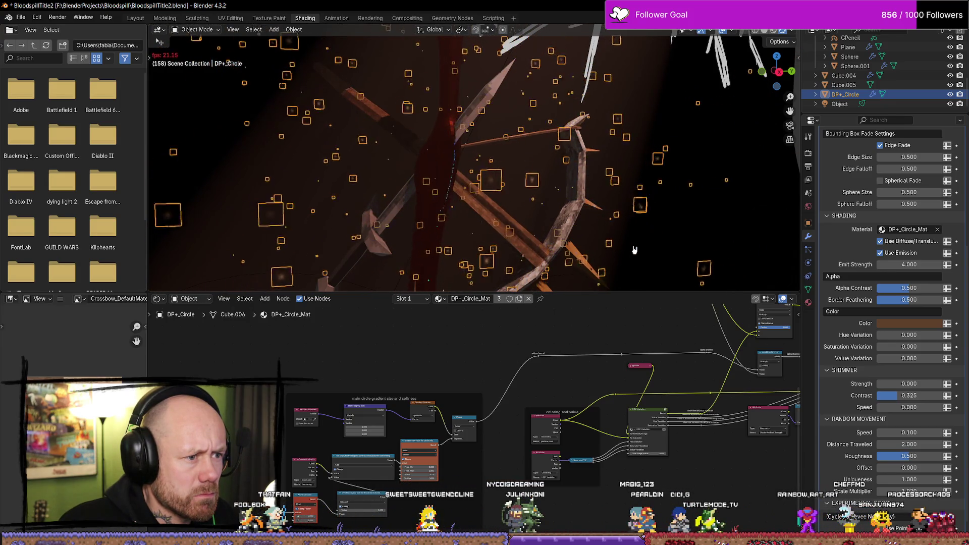
Step: Set the dust particles' shimmer speed to 10
left_click(904, 407)
type("10")
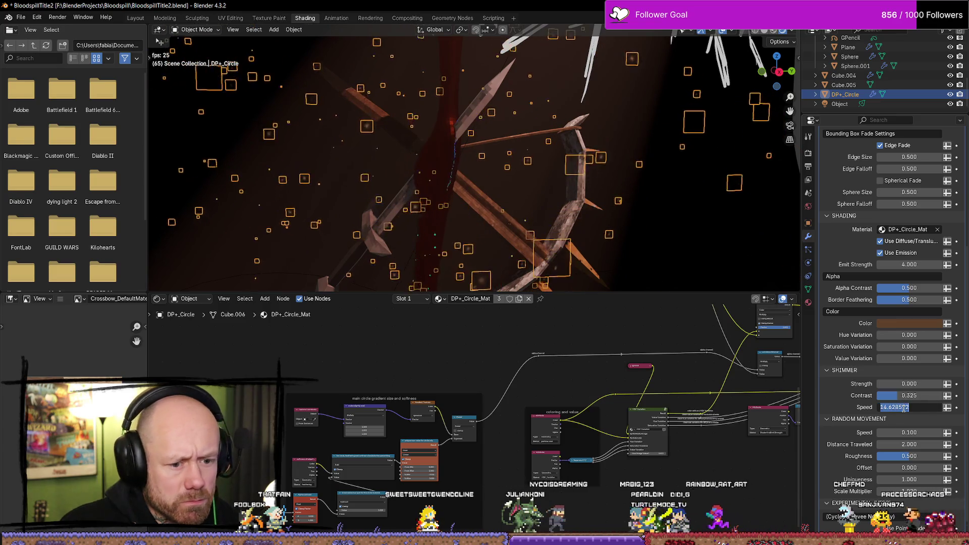
key("Return")
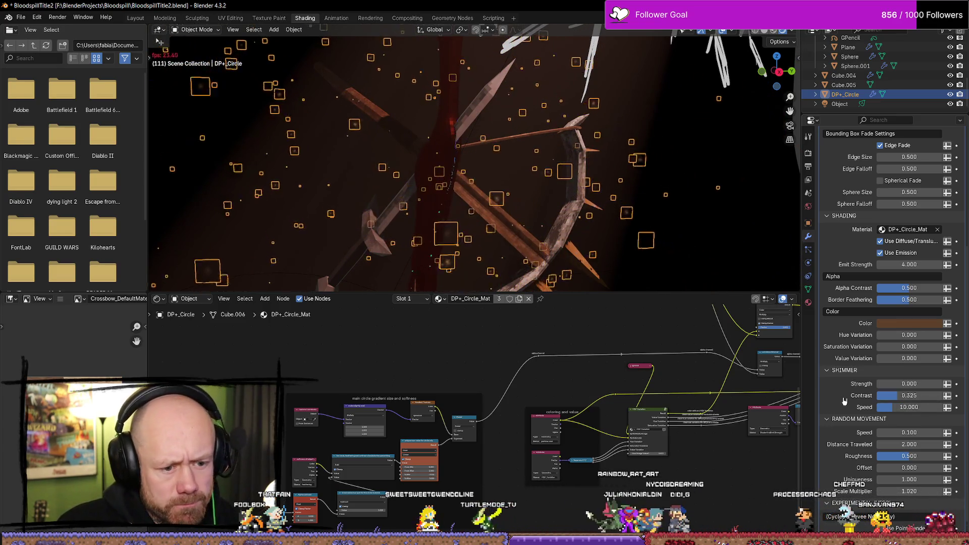
scroll(844, 403, "down", 1)
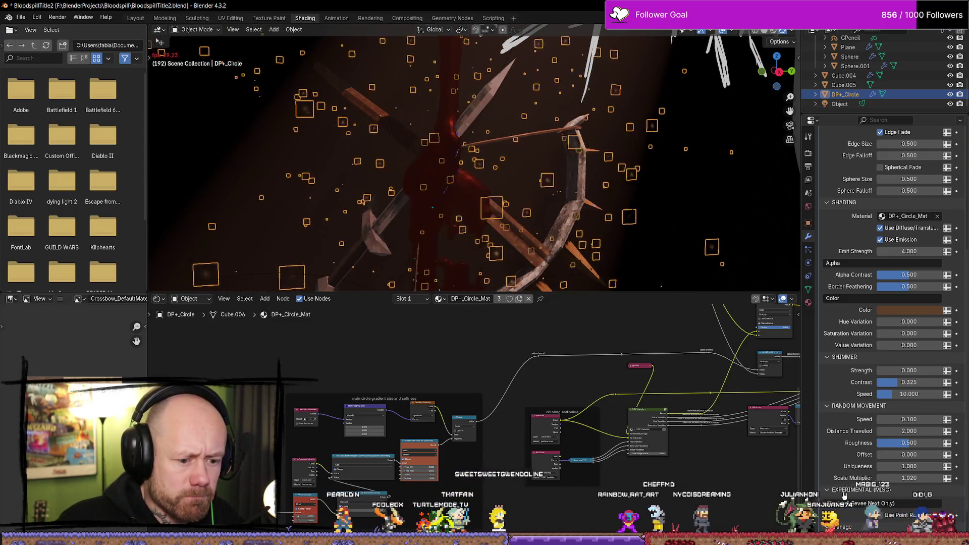
scroll(848, 470, "down", 2)
Step: Expand the Bake settings and render the current frame
left_click(835, 512)
scroll(835, 510, "down", 2)
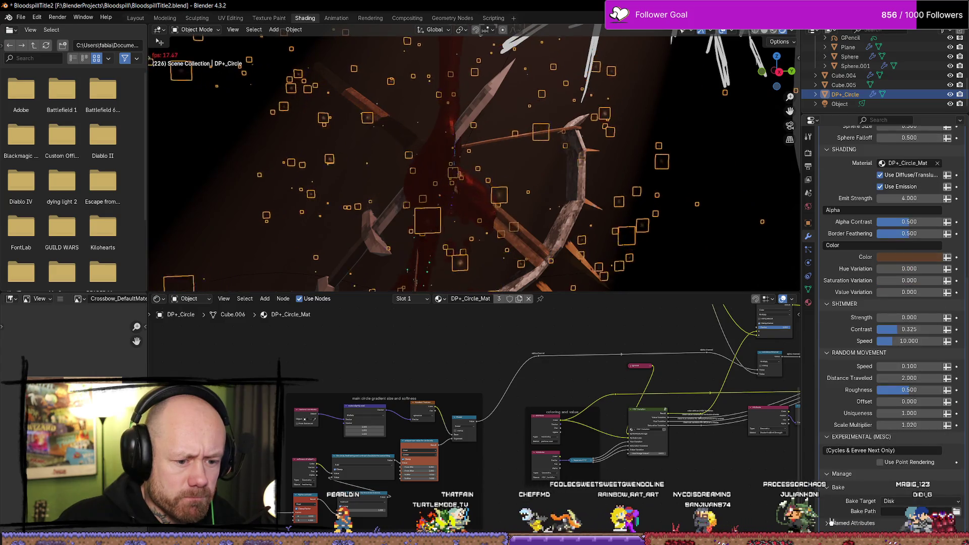
scroll(837, 500, "up", 8)
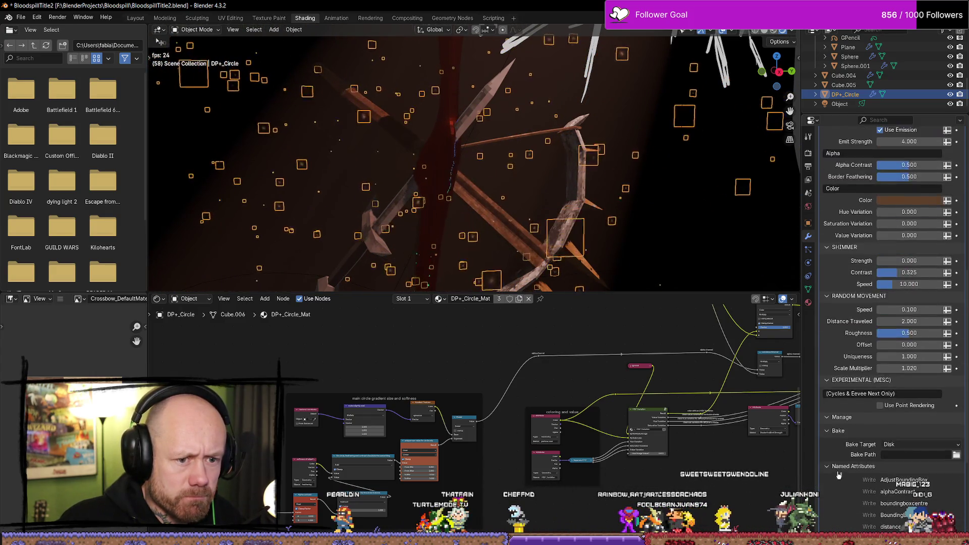
scroll(839, 470, "up", 8)
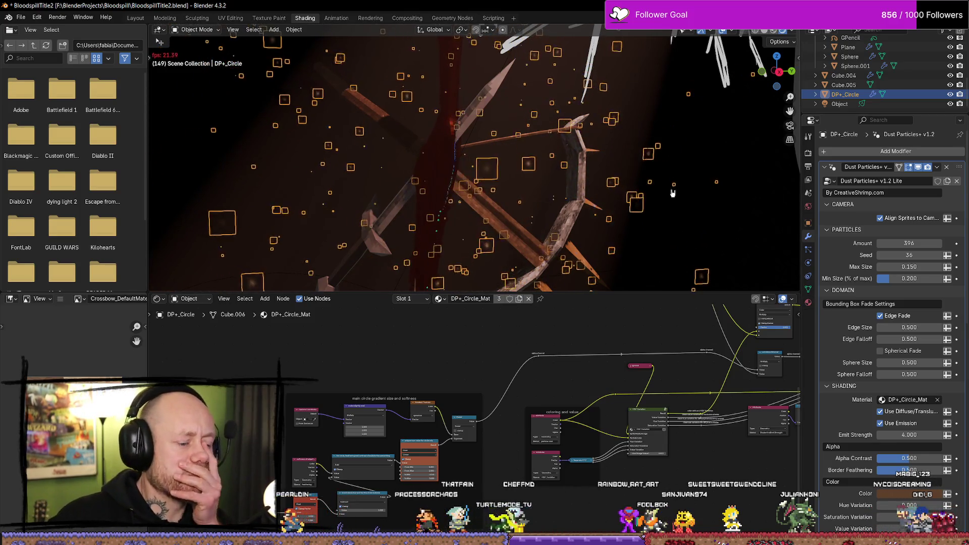
key("F12")
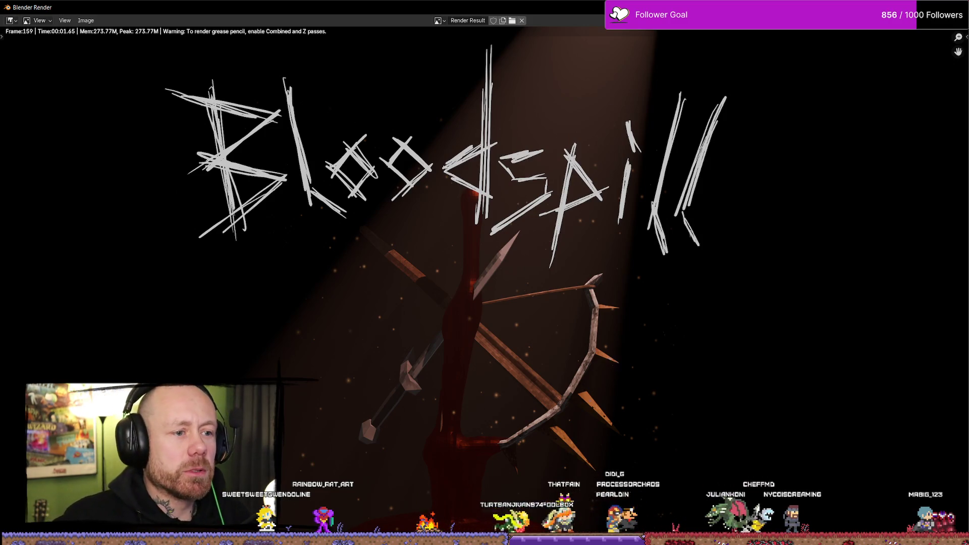
Step: Close the render result and reframe the crossbow in the viewport
key("Escape")
middle_click_drag(509, 192, 697, 256, "shift")
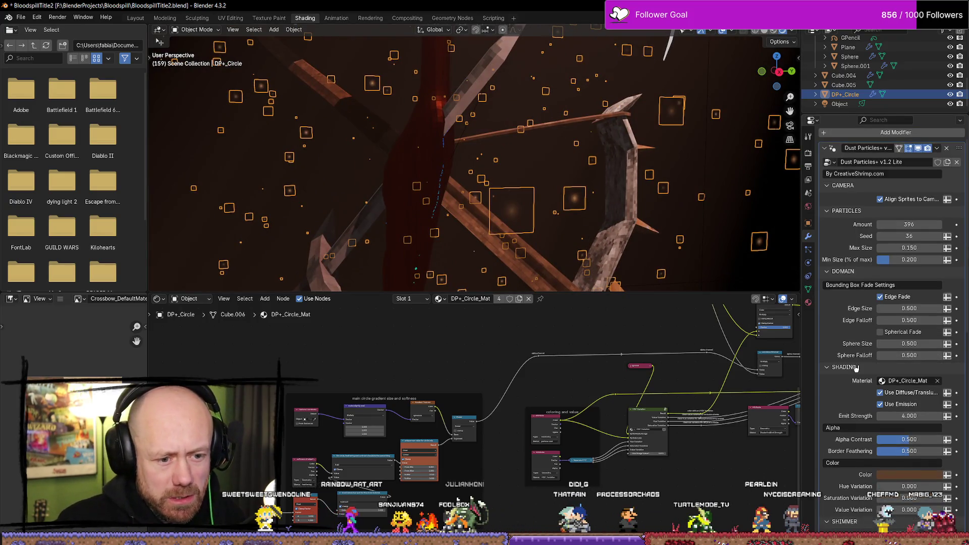
scroll(849, 371, "down", 5)
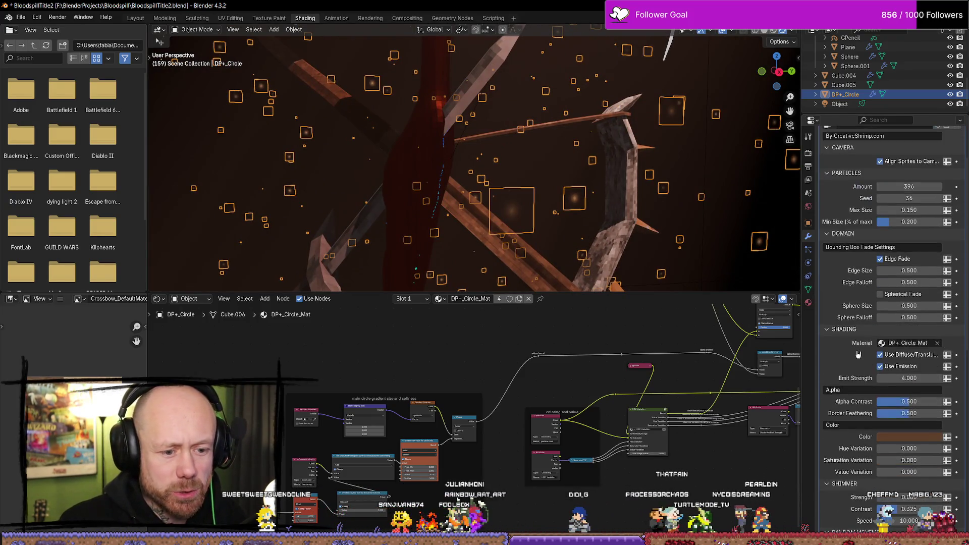
left_click_drag(906, 376, 949, 376)
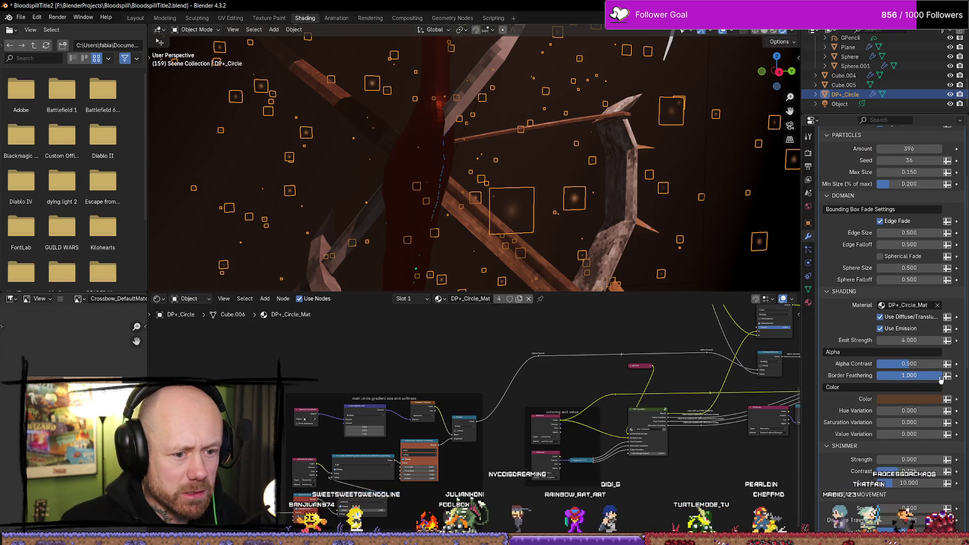
left_click_drag(941, 377, 855, 378)
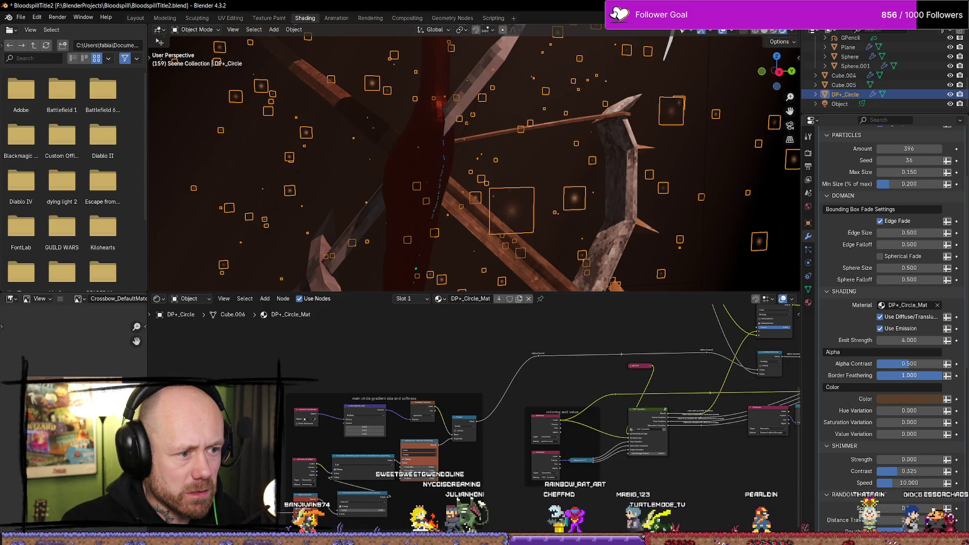
middle_click_drag(709, 269, 693, 246)
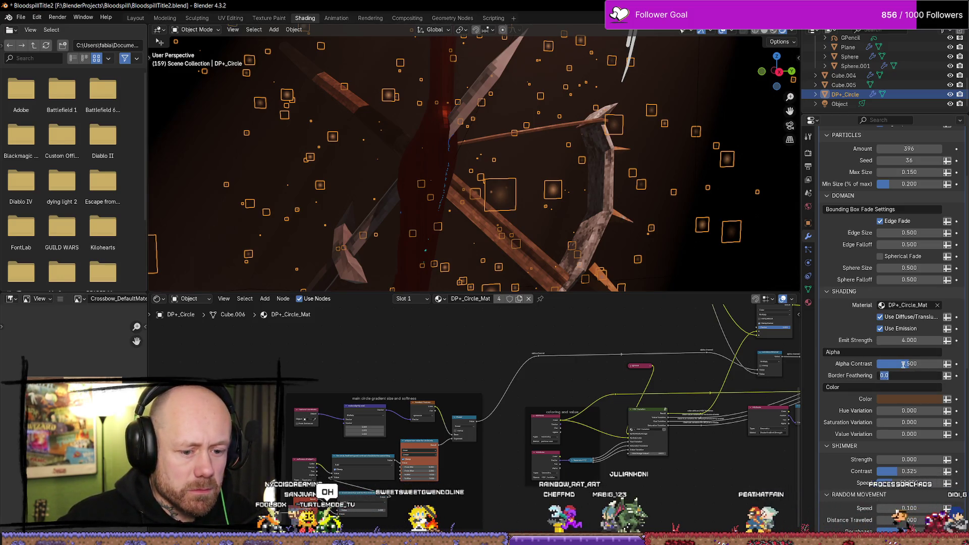
type("0.5")
key("Return")
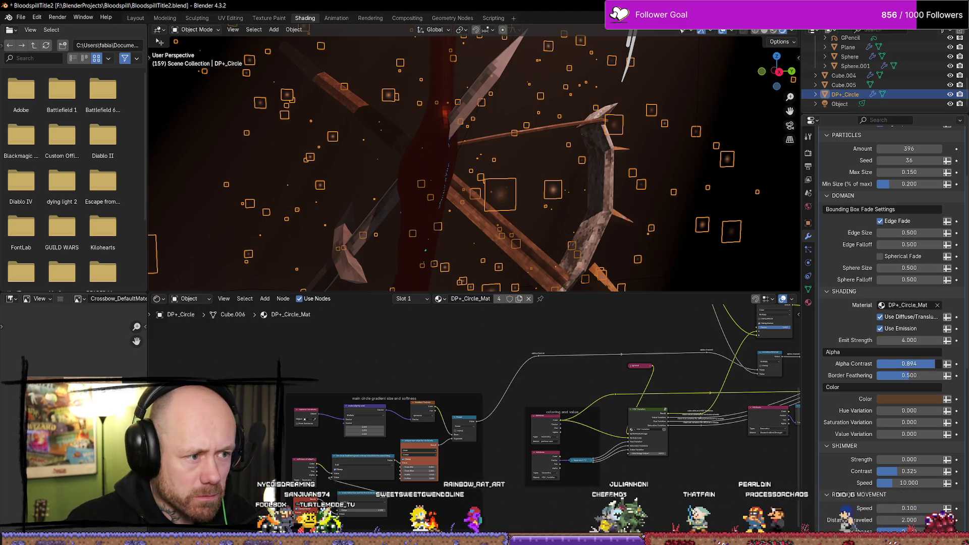
key("BackSpace")
left_click_drag(909, 363, 939, 364)
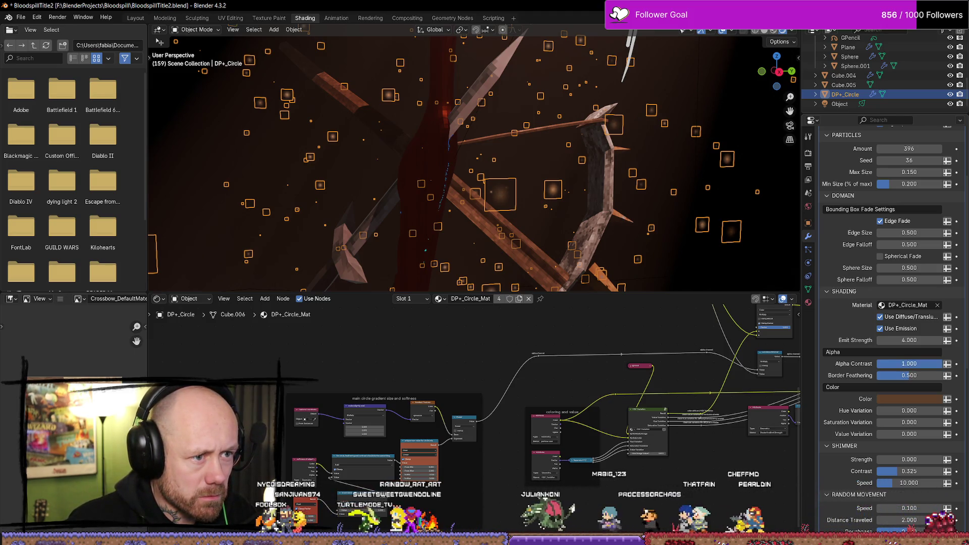
middle_click_drag(603, 217, 597, 210)
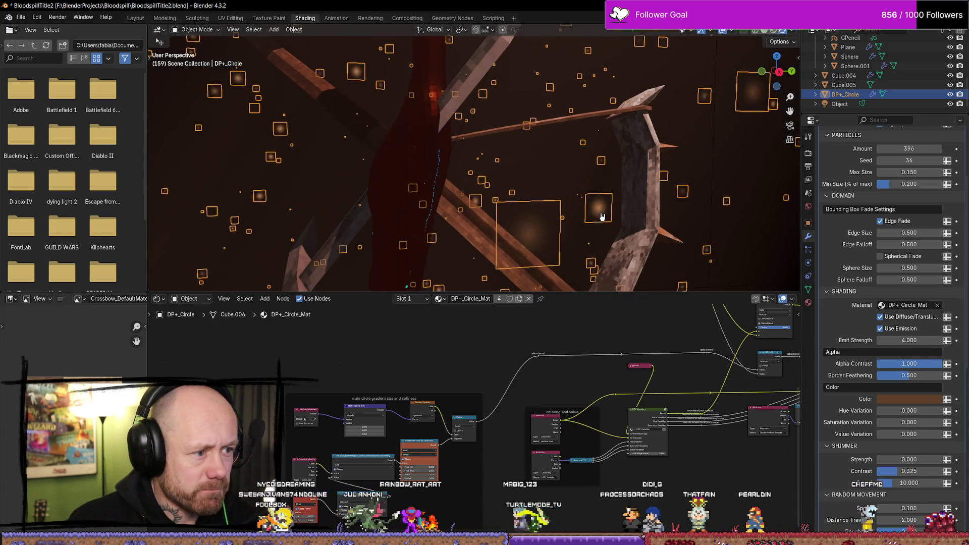
middle_click_drag(474, 173, 446, 167)
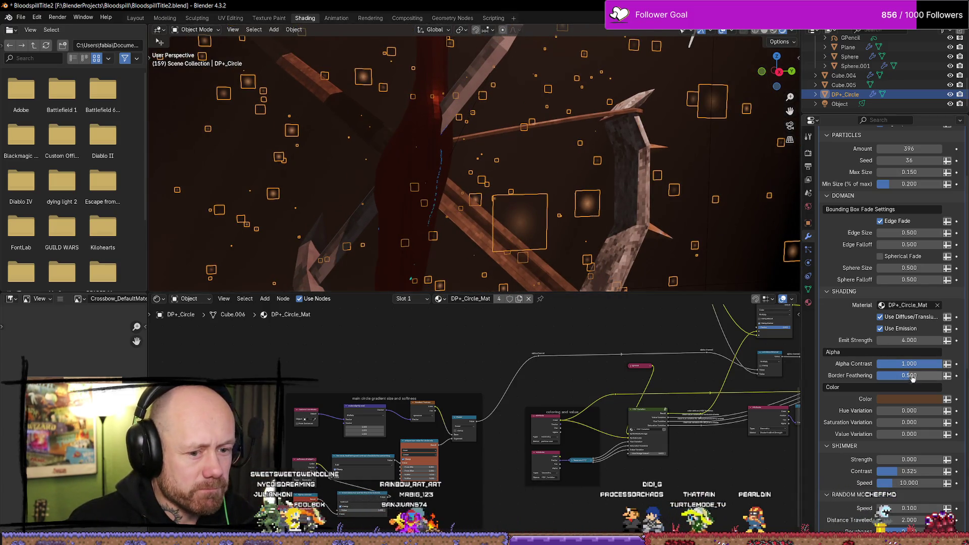
key("BackSpace")
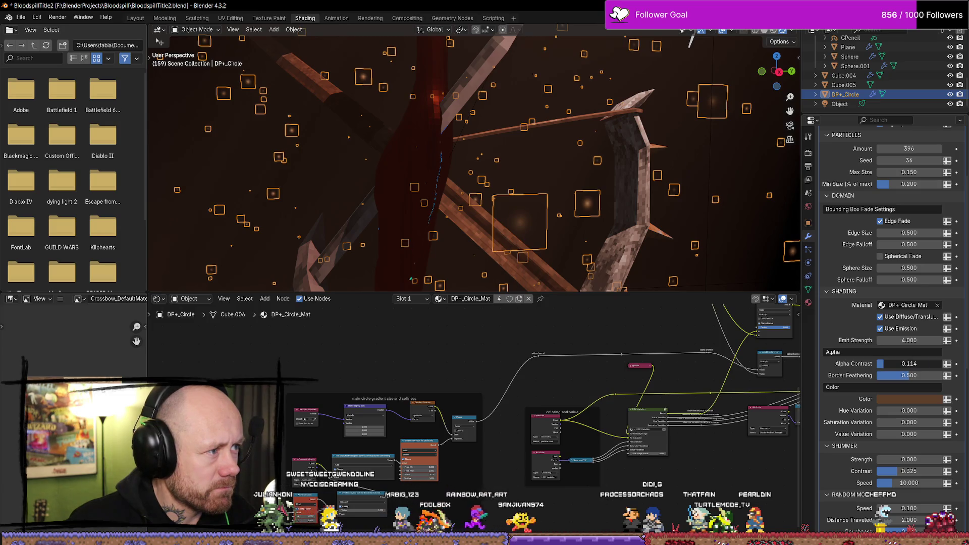
left_click_drag(884, 363, 944, 366)
type("0.5")
key("Return")
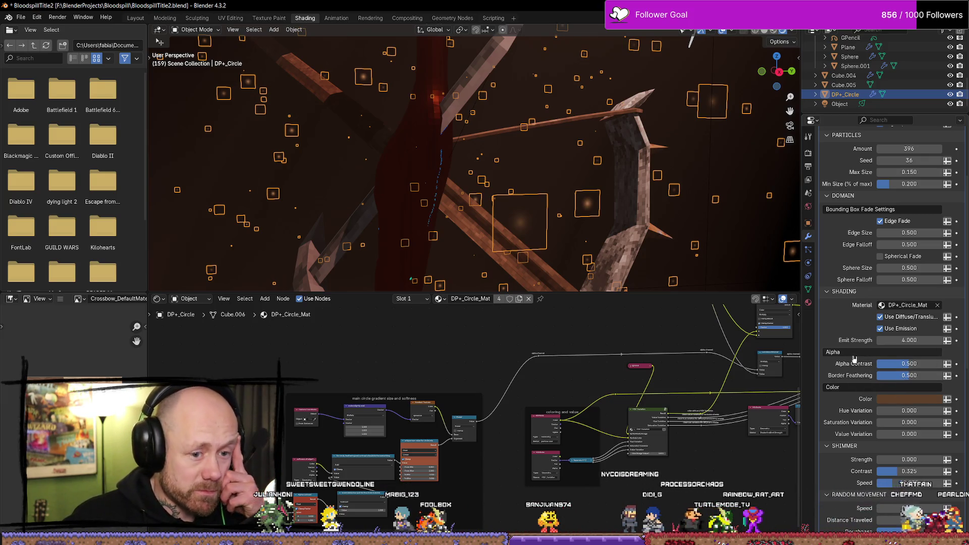
scroll(853, 348, "up", 3)
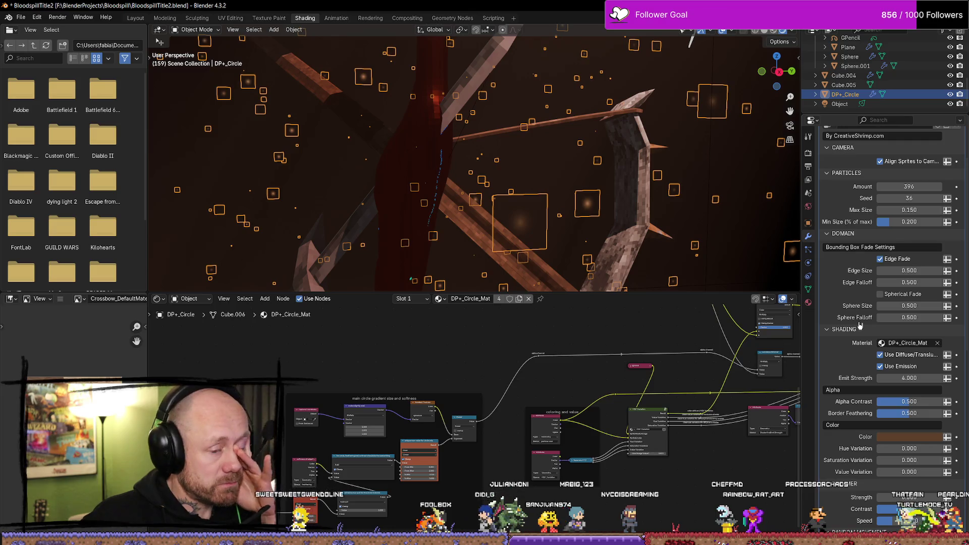
Step: Enable particle emission and adjust the particle colour's alpha, ending fully opaque
scroll(860, 325, "down", 3)
left_click(880, 309)
scroll(881, 308, "down", 1)
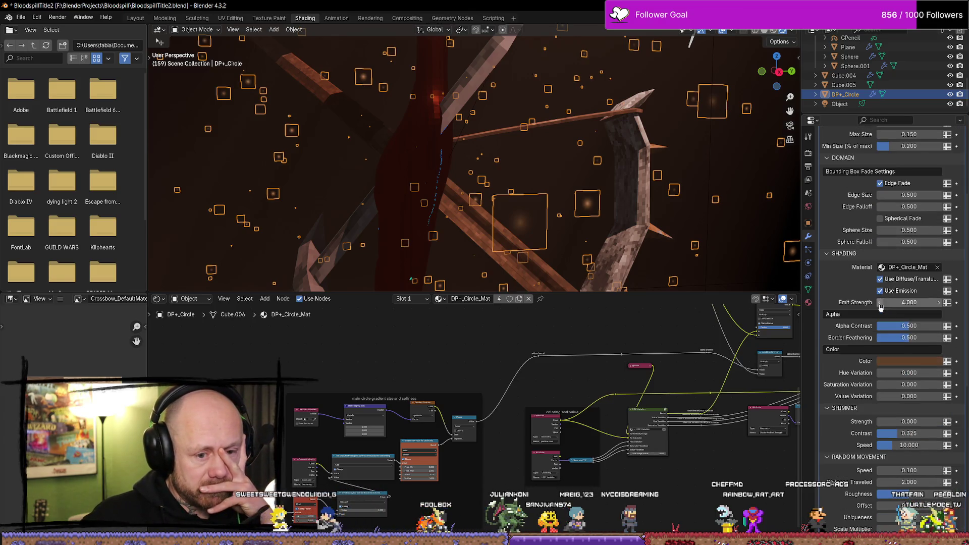
left_click(903, 362)
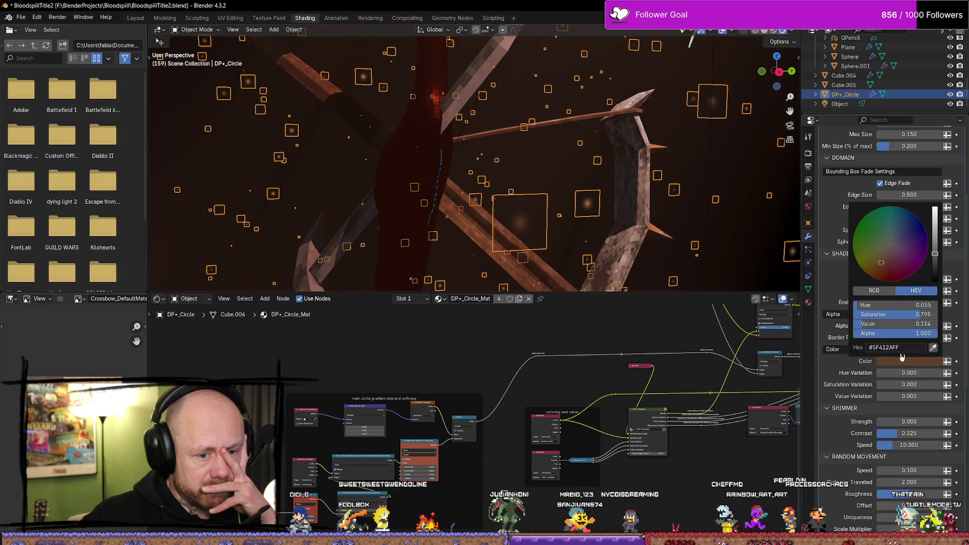
left_click_drag(886, 334, 870, 337)
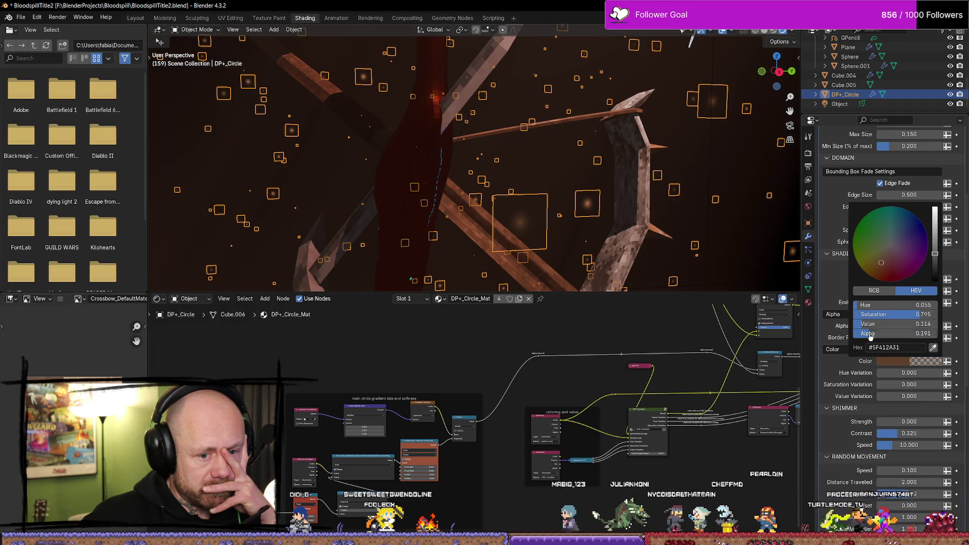
left_click(885, 362)
left_click_drag(888, 333, 938, 334)
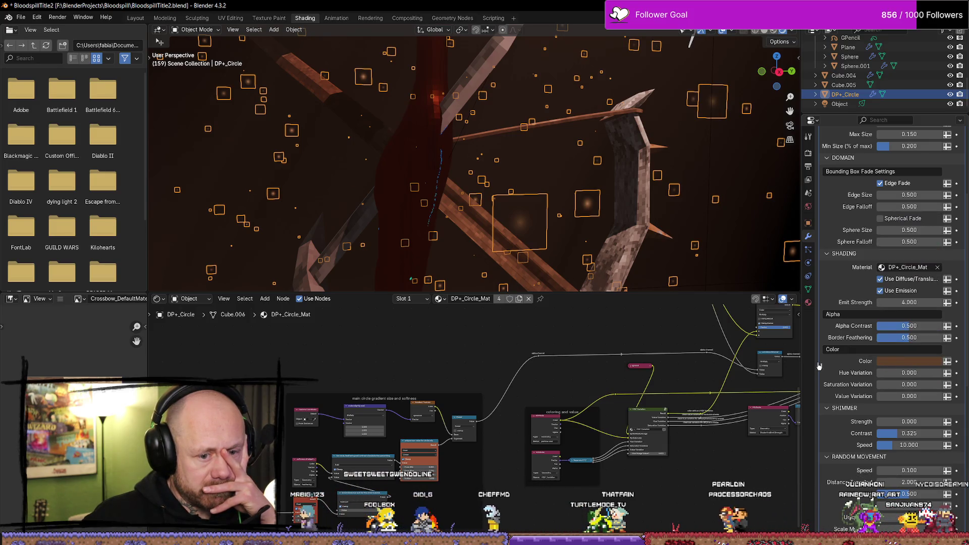
Step: Add slight colour value variation and set the emit strength to 1.0
mouse_move(899, 396)
left_mouse_down()
mouse_move(941, 396)
mouse_move(877, 384)
left_mouse_up()
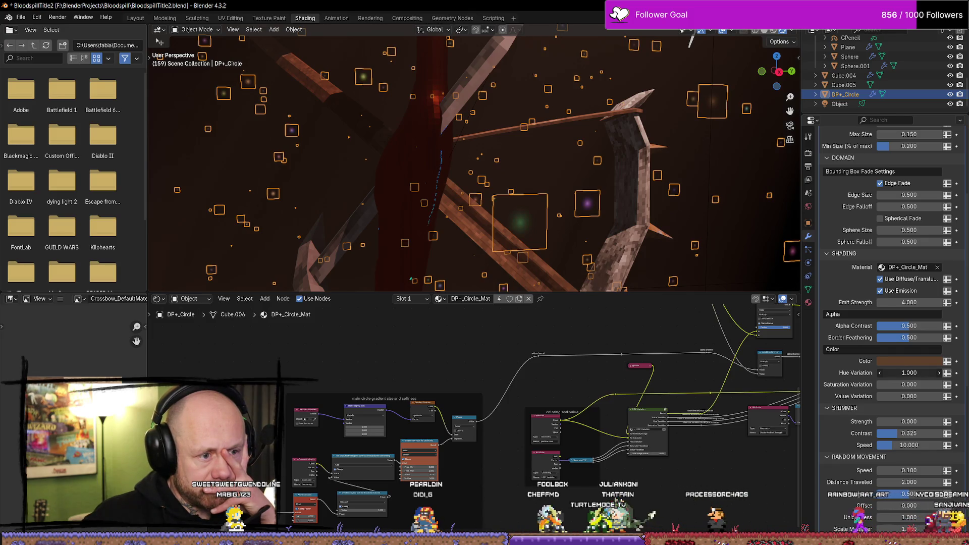
scroll(903, 383, "down", 5)
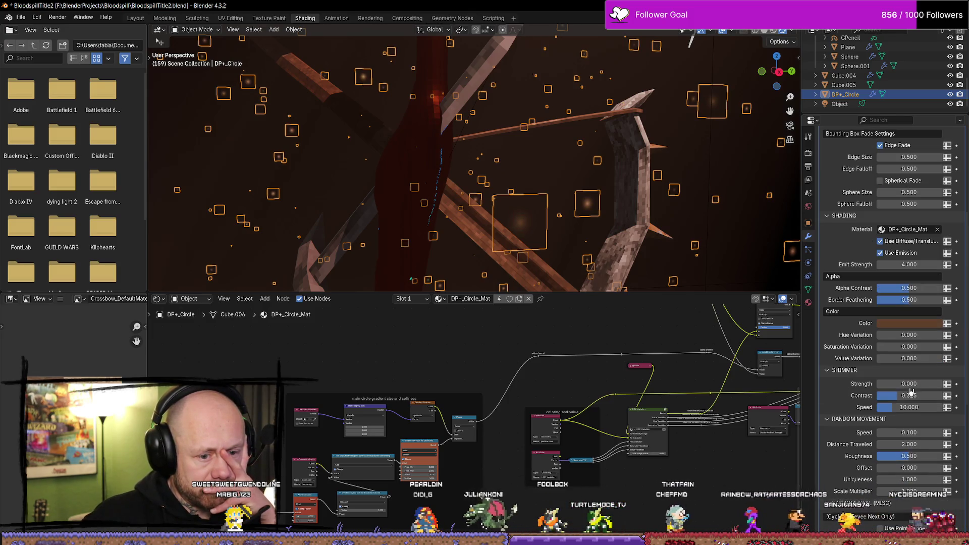
scroll(904, 384, "up", 3)
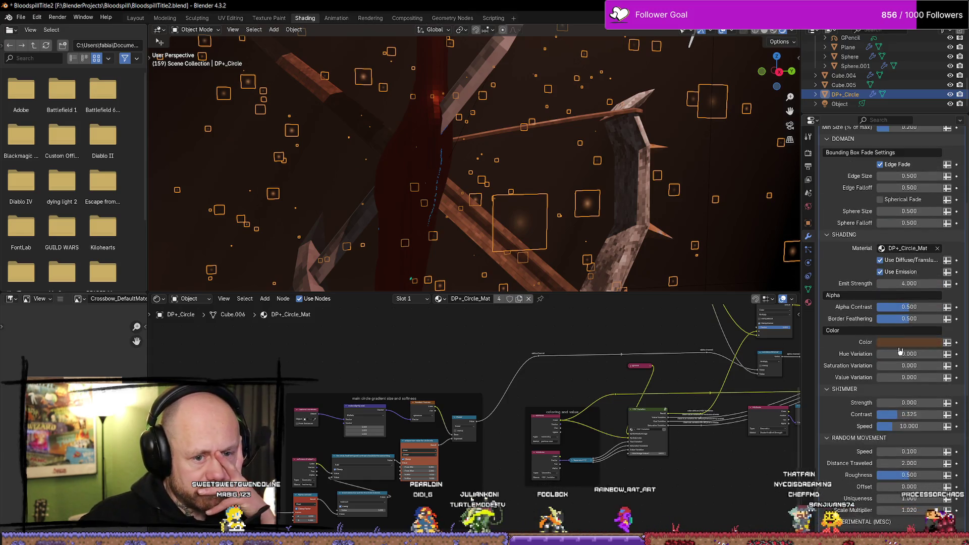
scroll(904, 346, "up", 3)
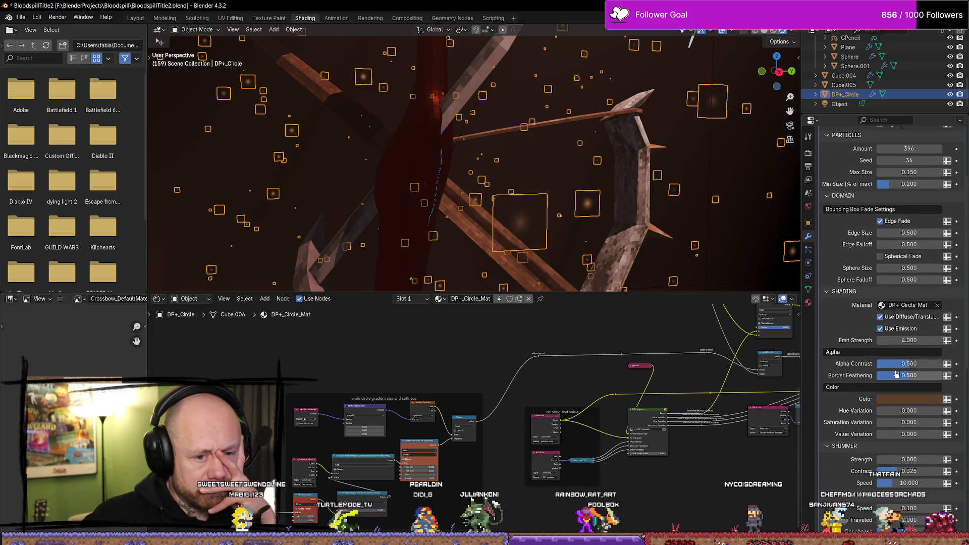
left_click(909, 340)
type("1.000")
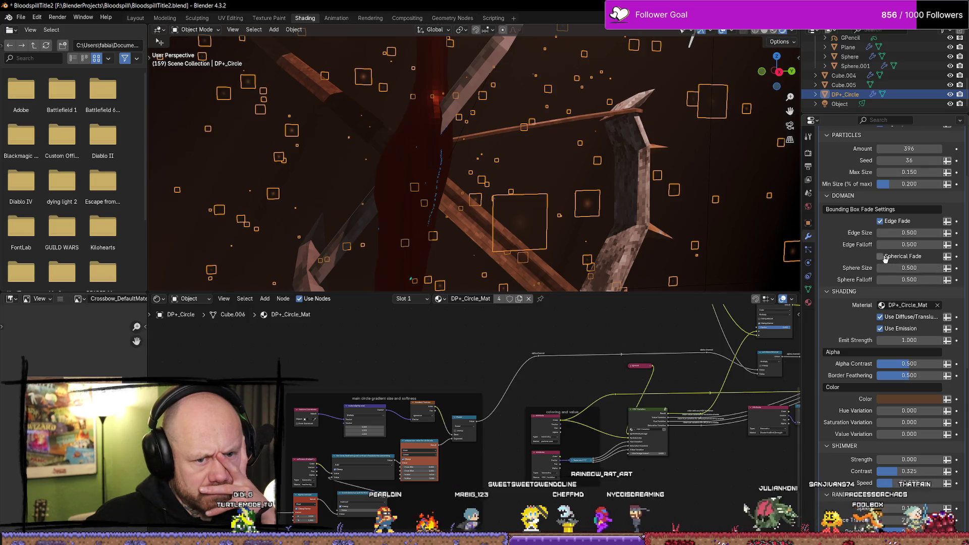
Step: Enable Spherical Fade on the dust particles with a sphere size of 0.5
left_click(881, 256)
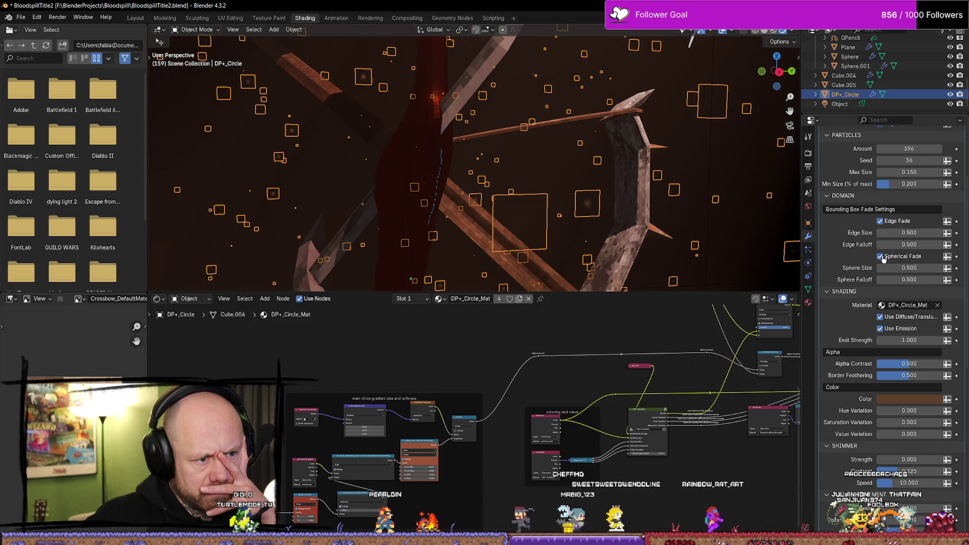
left_click(881, 257)
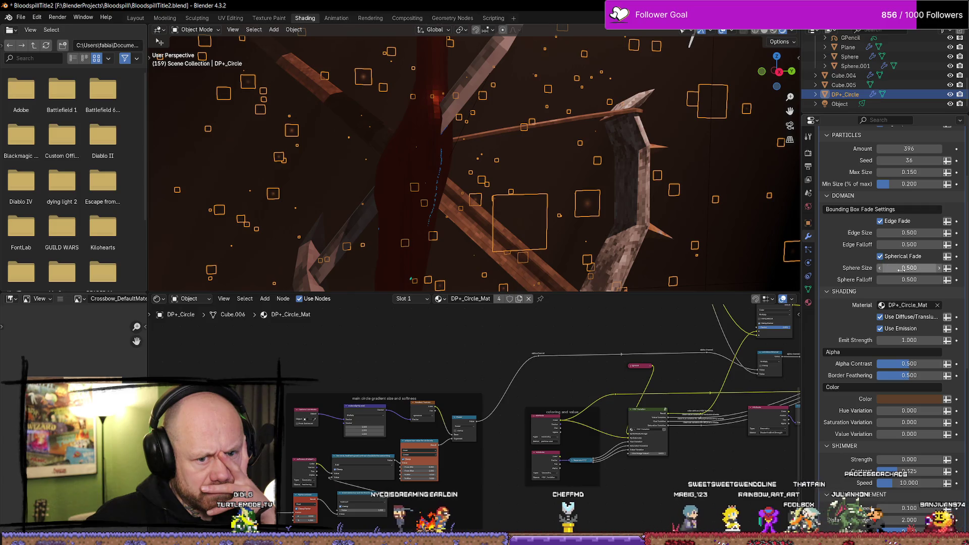
left_click_drag(901, 269, 928, 269)
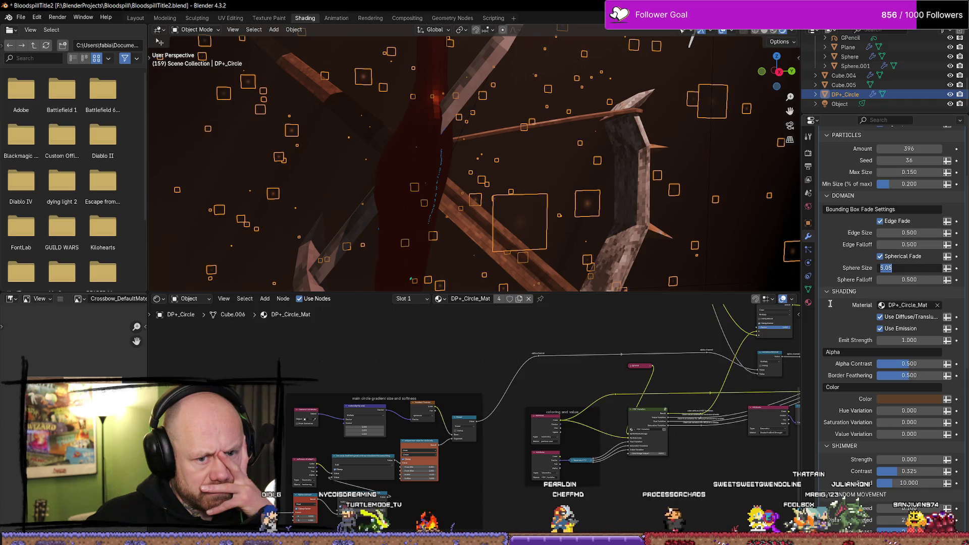
type("0.5")
key("Return")
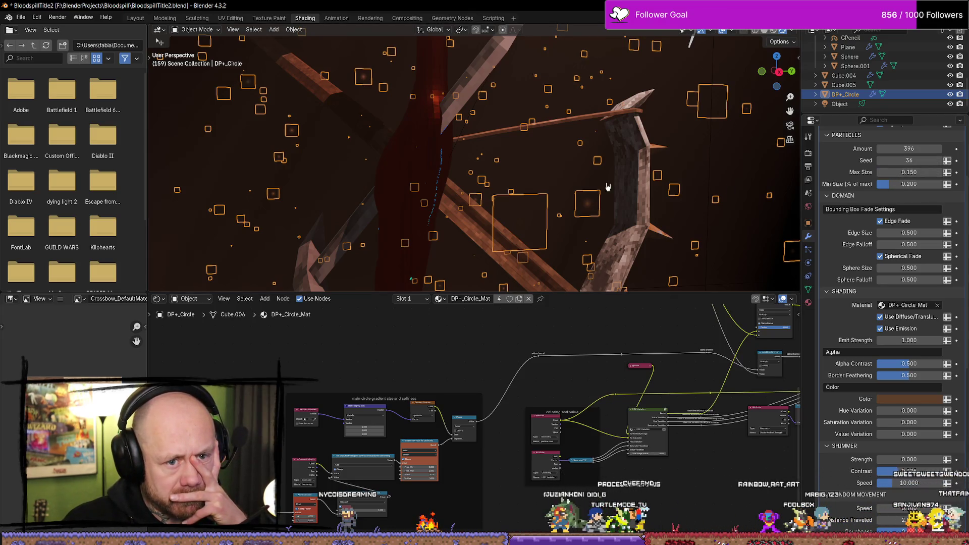
Step: View the faded particles through the scene camera and switch to the Sculpting workspace
scroll(583, 177, "down", 10)
scroll(586, 169, "up", 8)
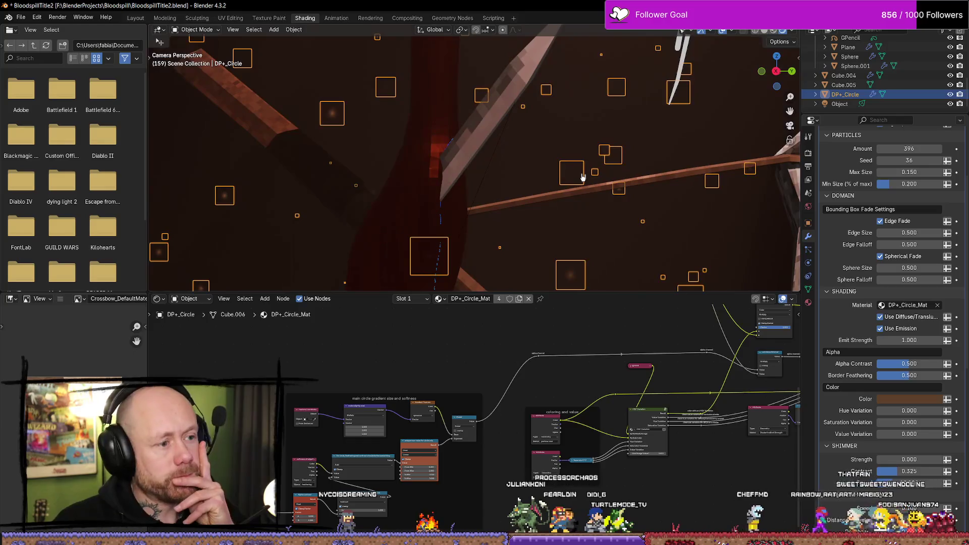
scroll(585, 172, "down", 8)
key("KP_0")
scroll(560, 187, "down", 2)
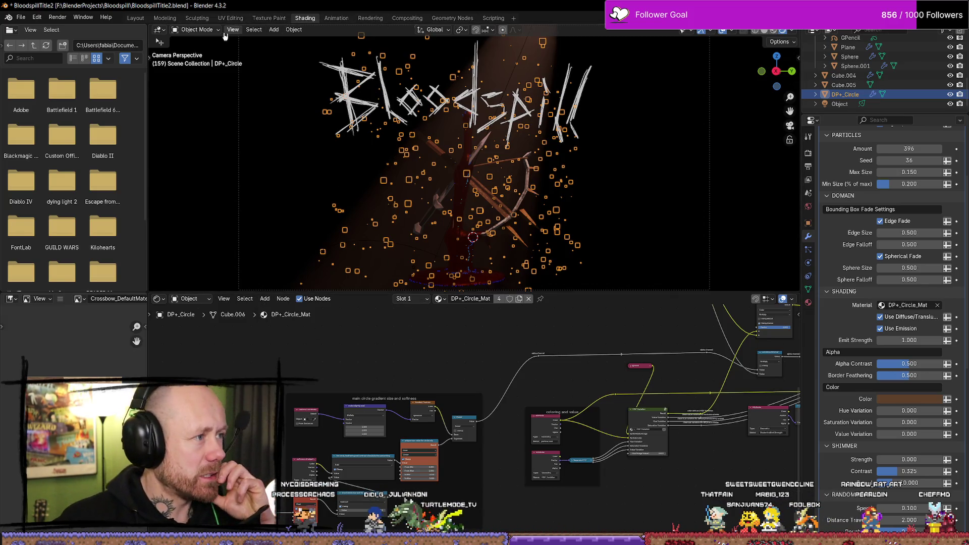
left_click(191, 18)
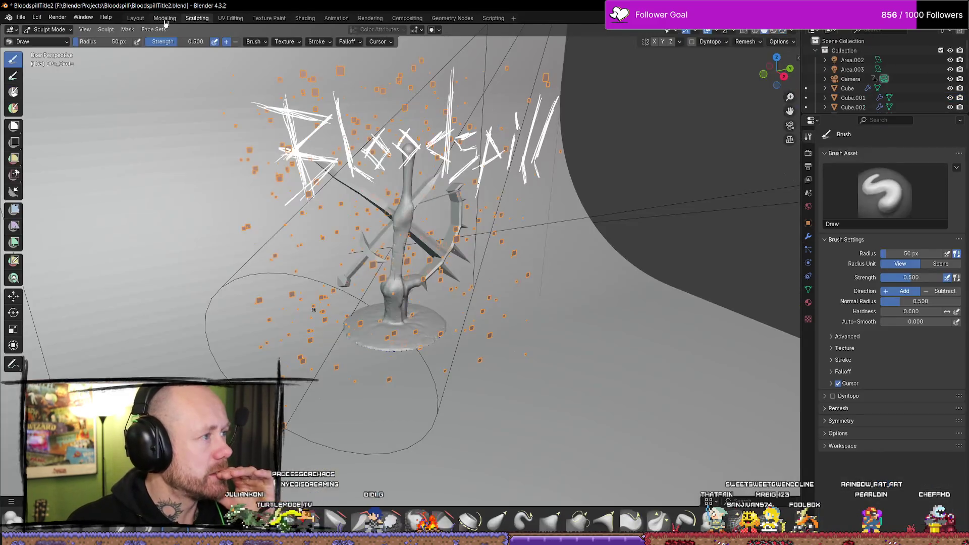
Step: In Modeling, return to Object Mode, play the animation through the camera, and select the Plane
left_click(165, 18)
left_click(758, 279)
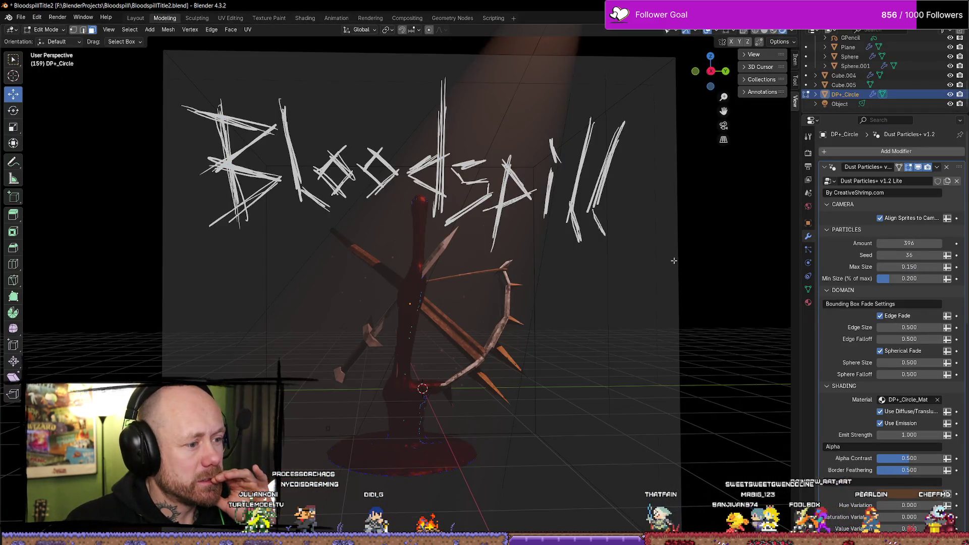
scroll(674, 261, "down", 2)
key("Tab")
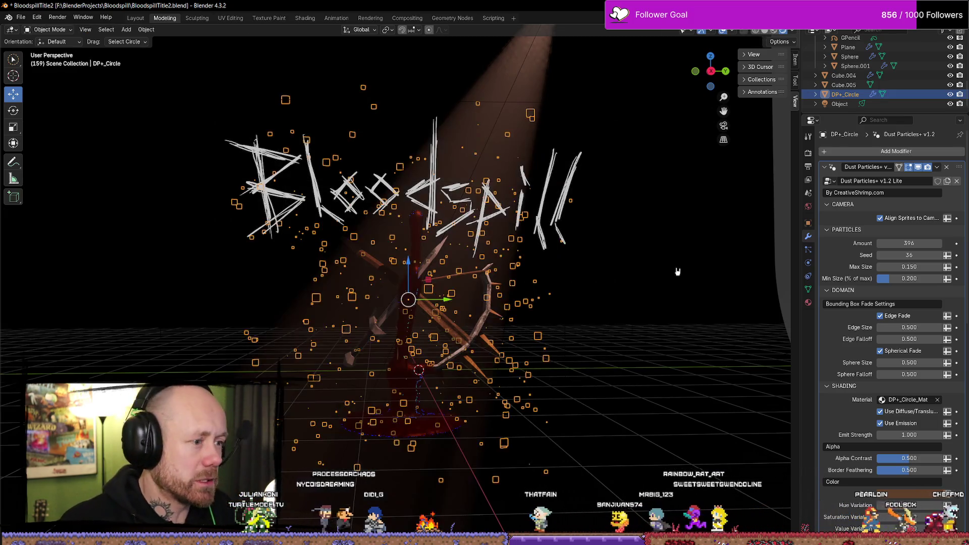
key("Tab")
key("Tab")
key("KP_0")
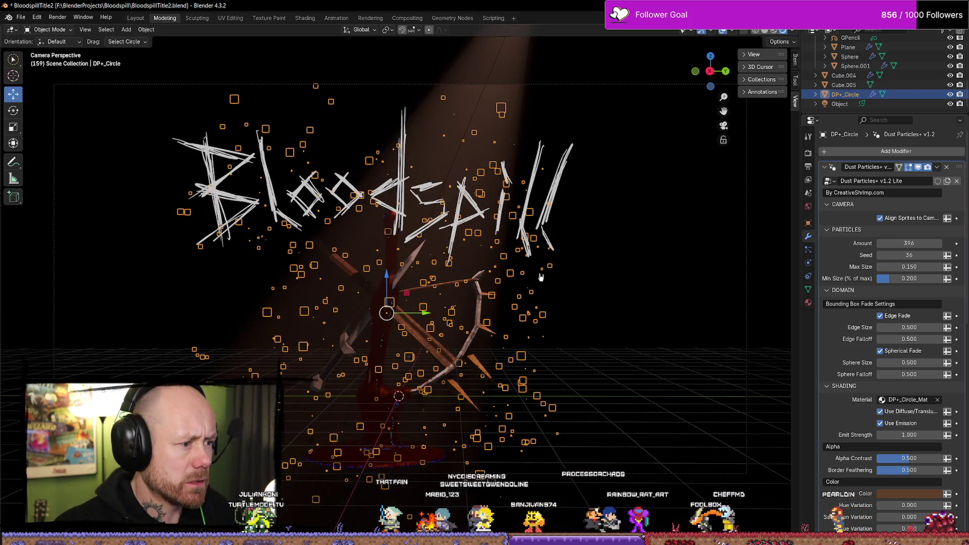
key("space")
left_click(628, 270)
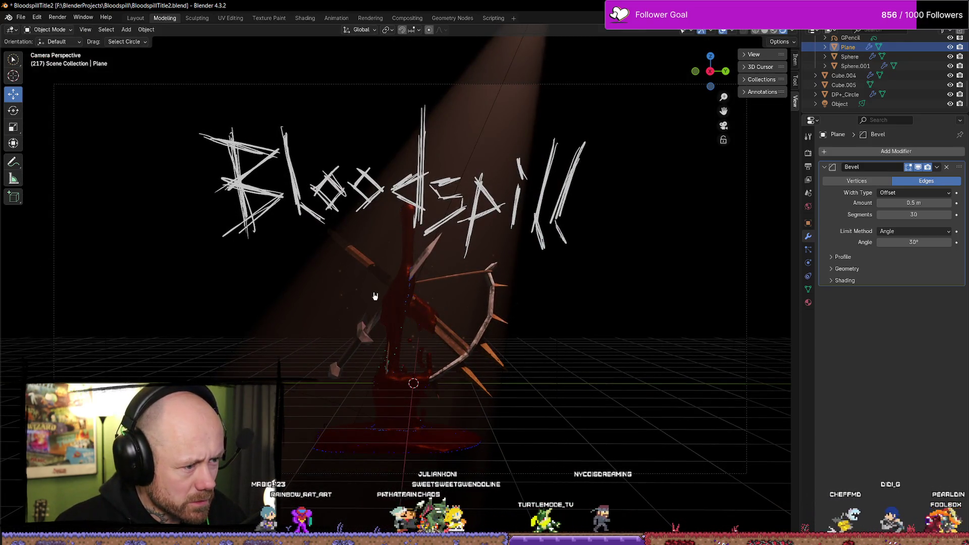
Step: Preview the animation with the Plane selected, widening the 3D viewport while it plays
left_click(359, 293)
scroll(920, 433, "down", 3)
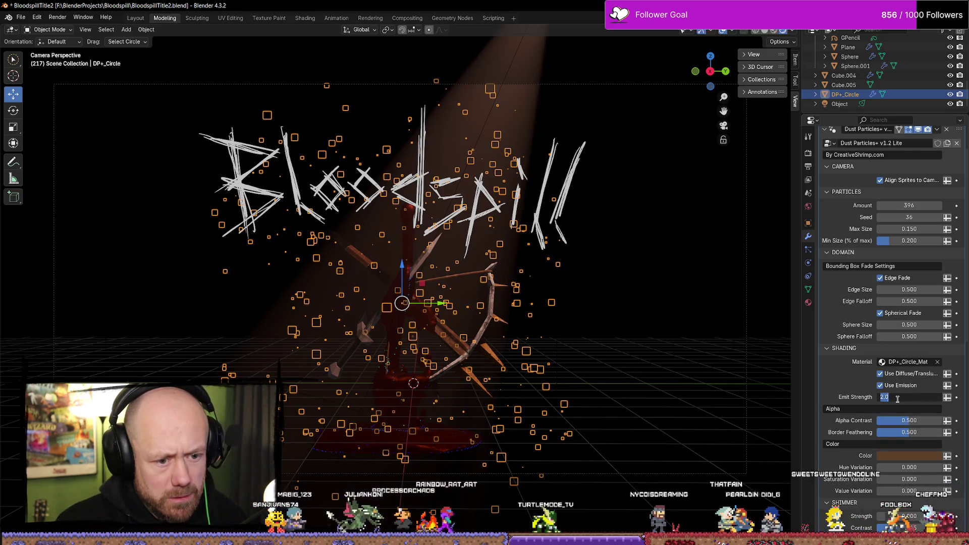
left_click(688, 330)
key("space")
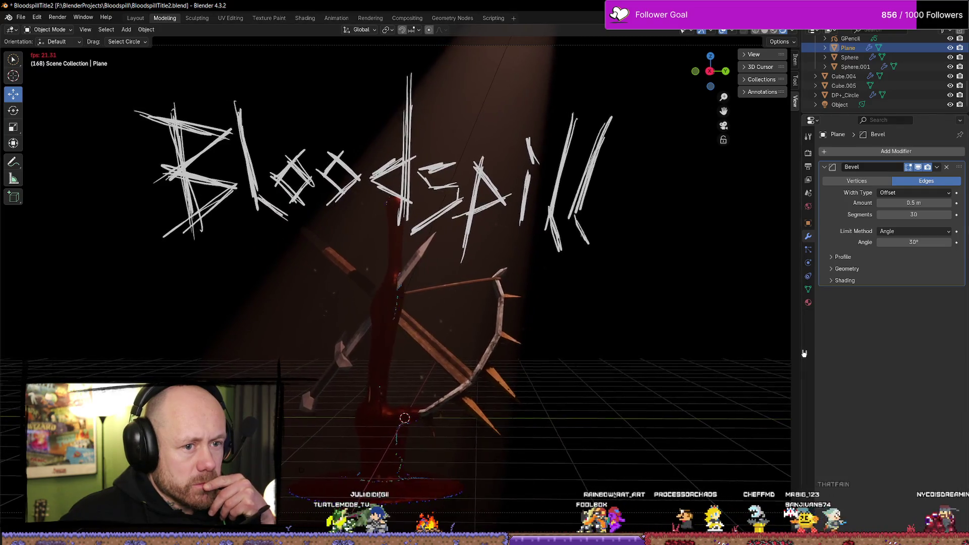
left_click_drag(803, 354, 925, 352)
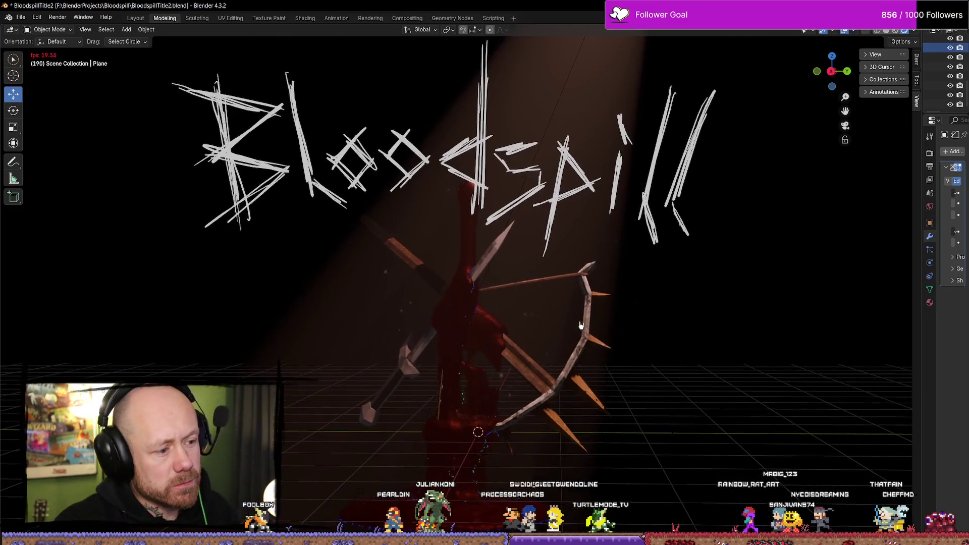
key("space")
Step: Widen the properties area again and replay the animation briefly
left_click(525, 314)
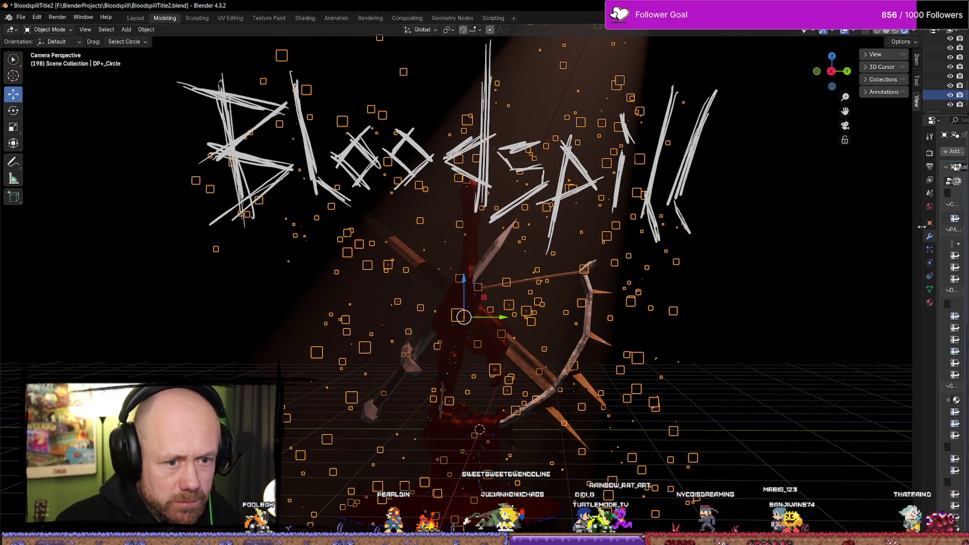
left_click_drag(914, 227, 772, 226)
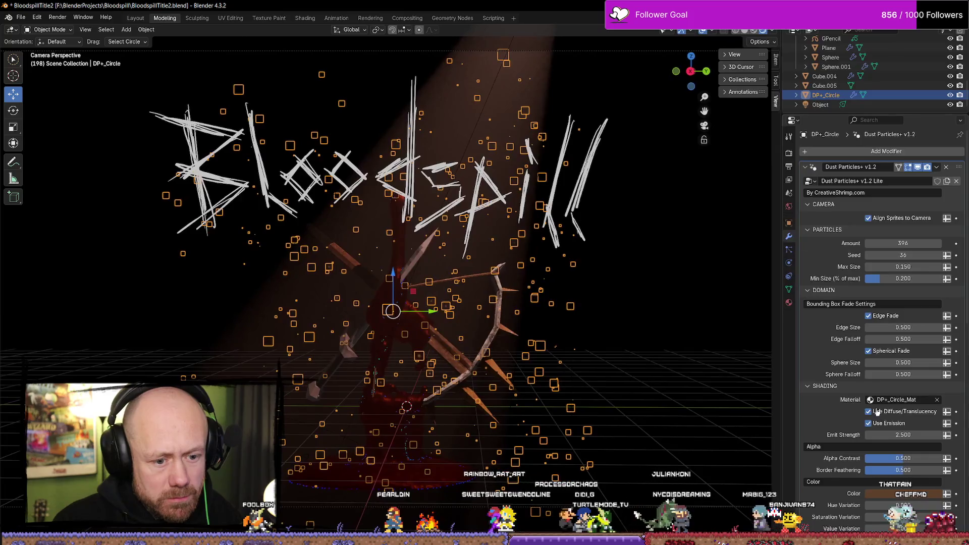
scroll(887, 408, "down", 5)
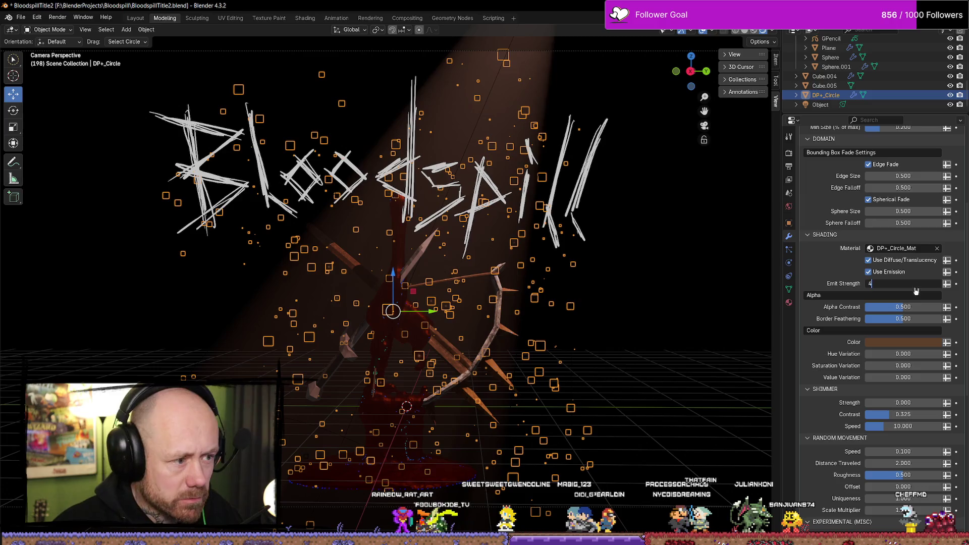
left_click(667, 282)
key("space")
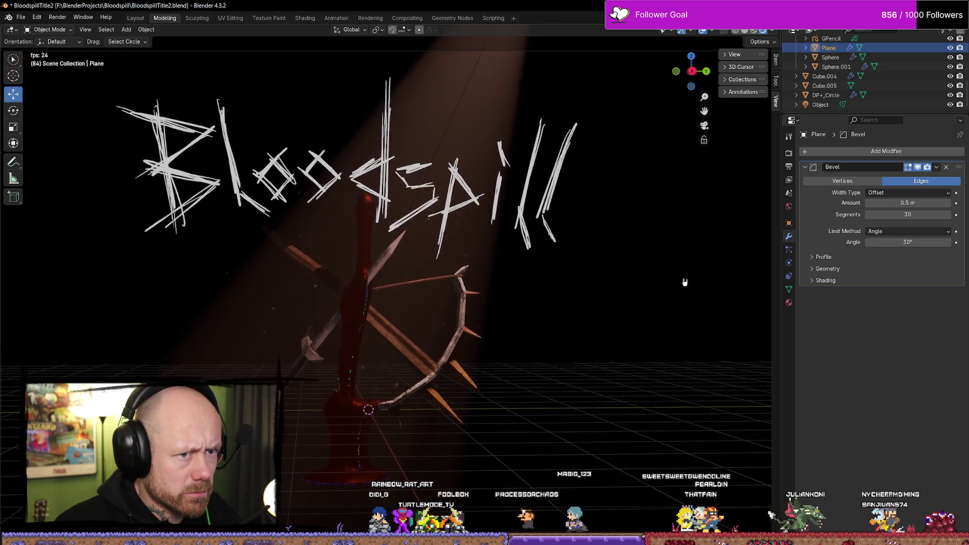
key("space")
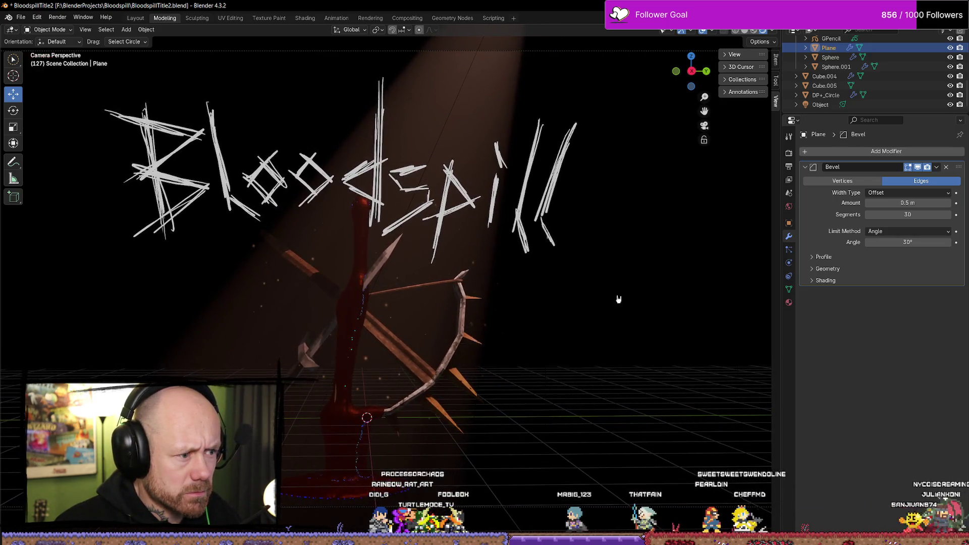
Step: Turn off the dust's spherical fade, keeping edge fade on, and replay to compare
left_click(365, 363)
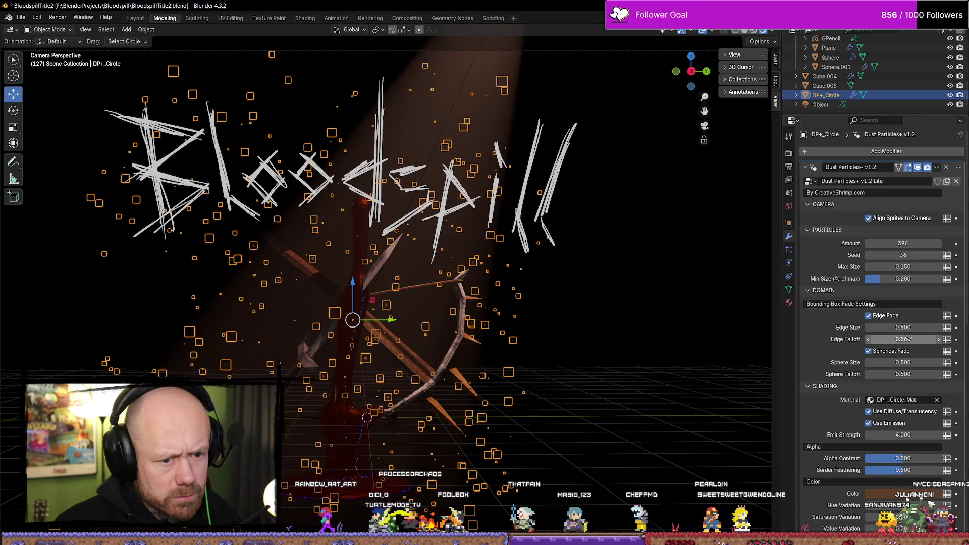
left_click(868, 316)
left_click(868, 351)
left_click(683, 321)
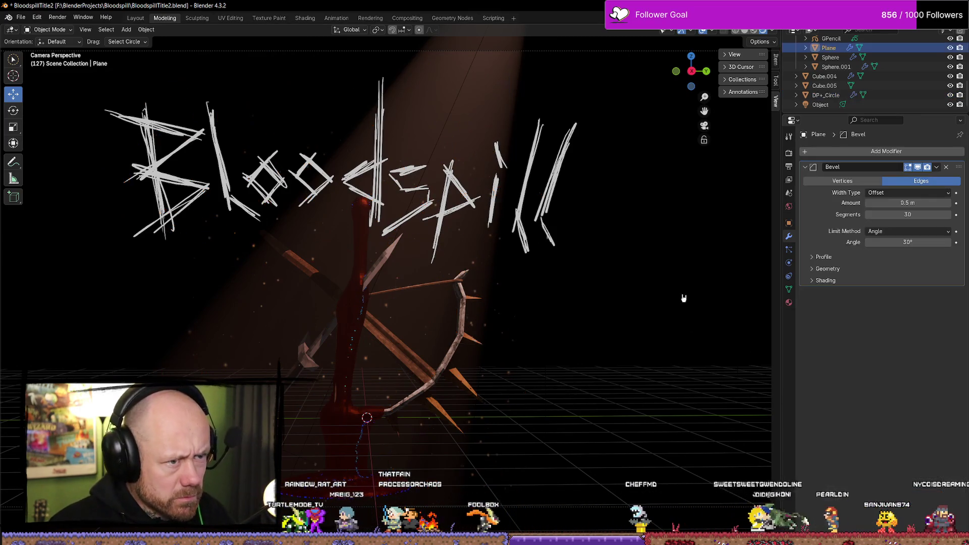
key("space")
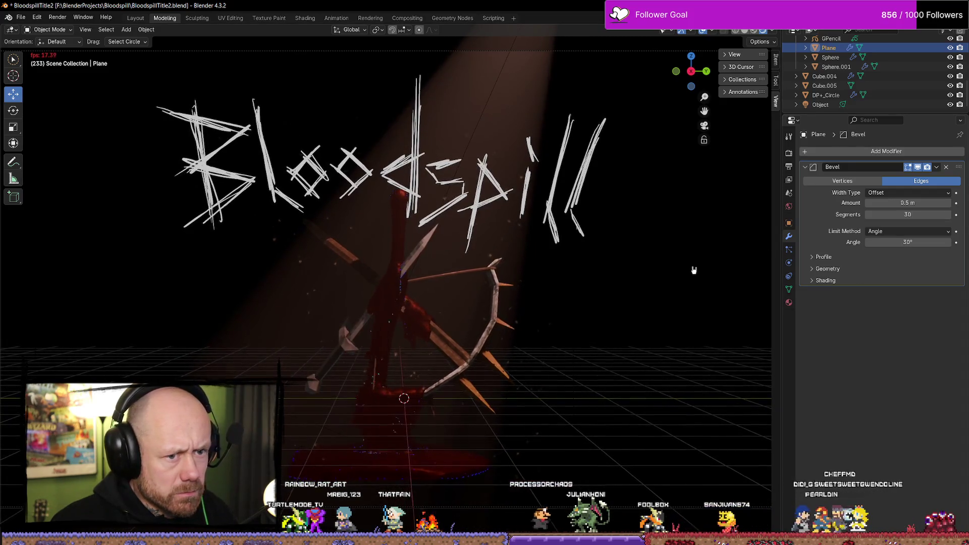
key("space")
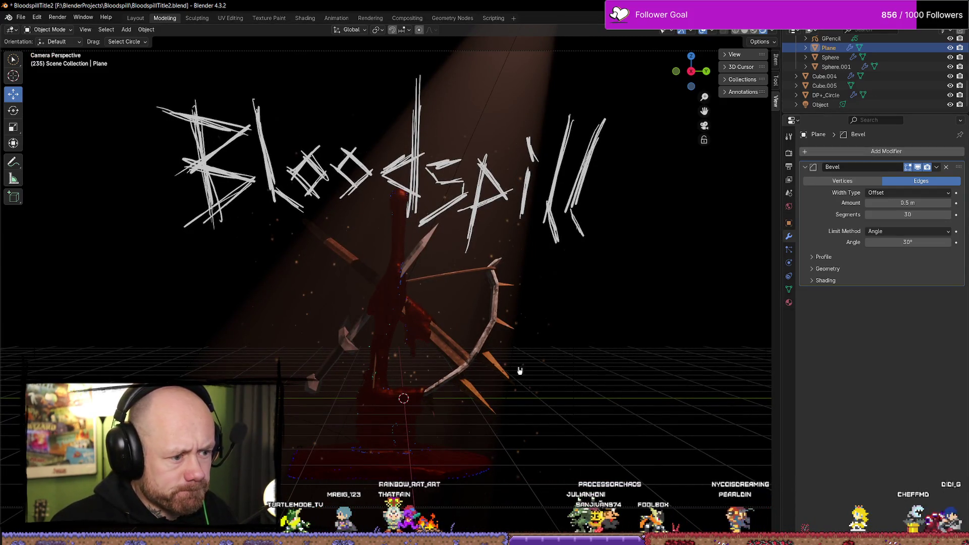
Step: Restore spherical fade, slightly reduce the dust particle amount, and play the scene again
left_click(826, 95)
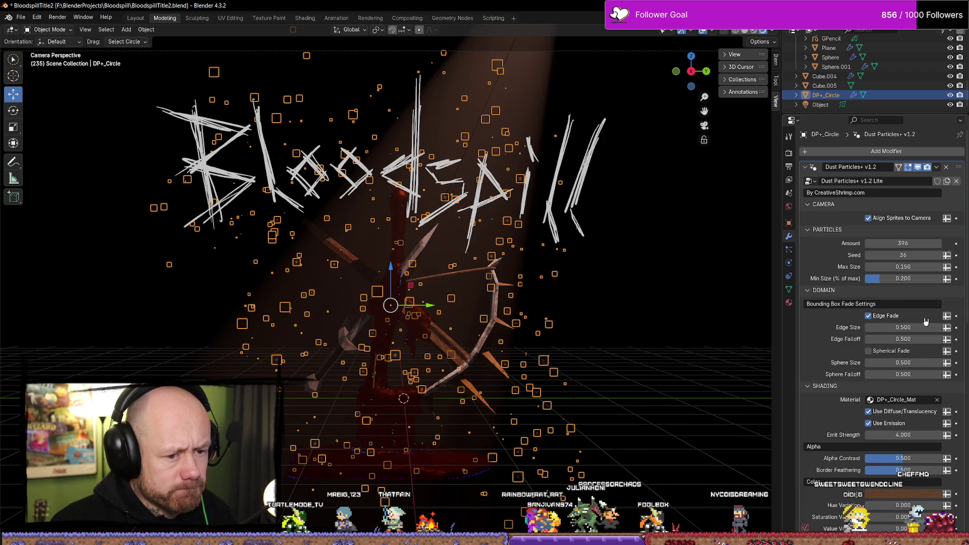
left_click(869, 351)
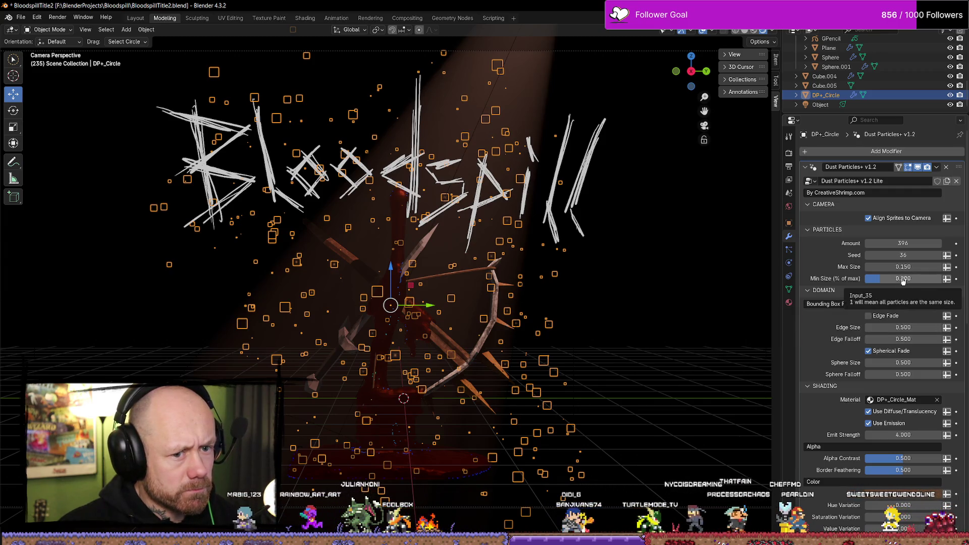
left_click_drag(904, 243, 903, 244)
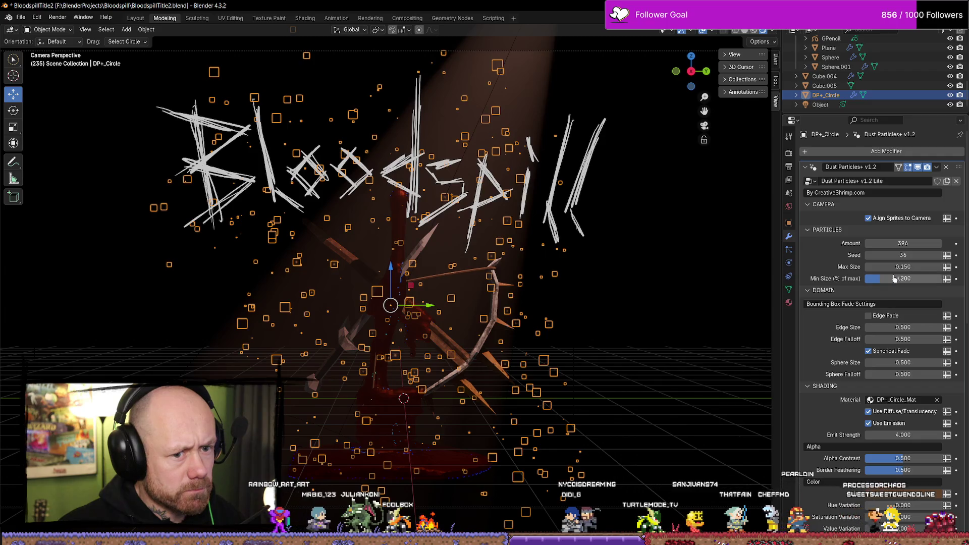
scroll(818, 402, "down", 1)
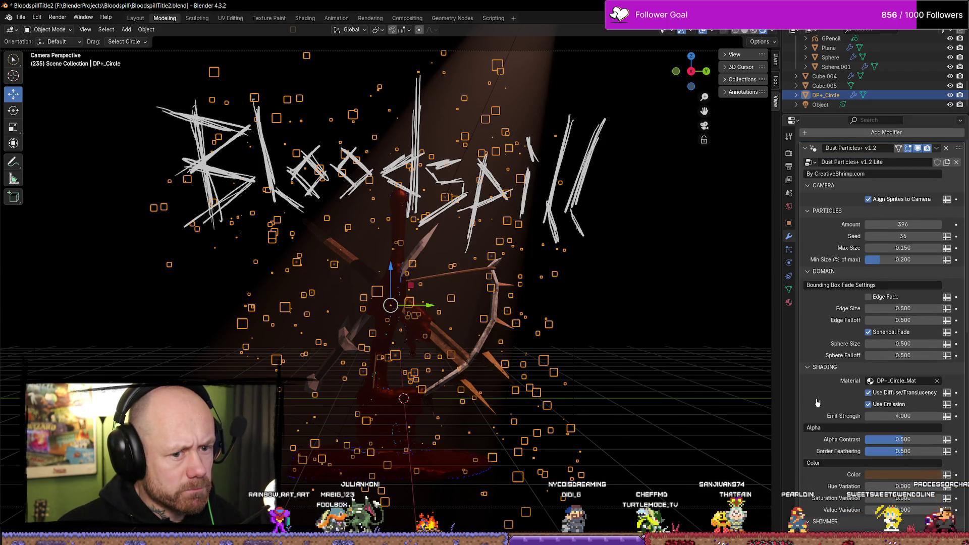
scroll(818, 402, "down", 4)
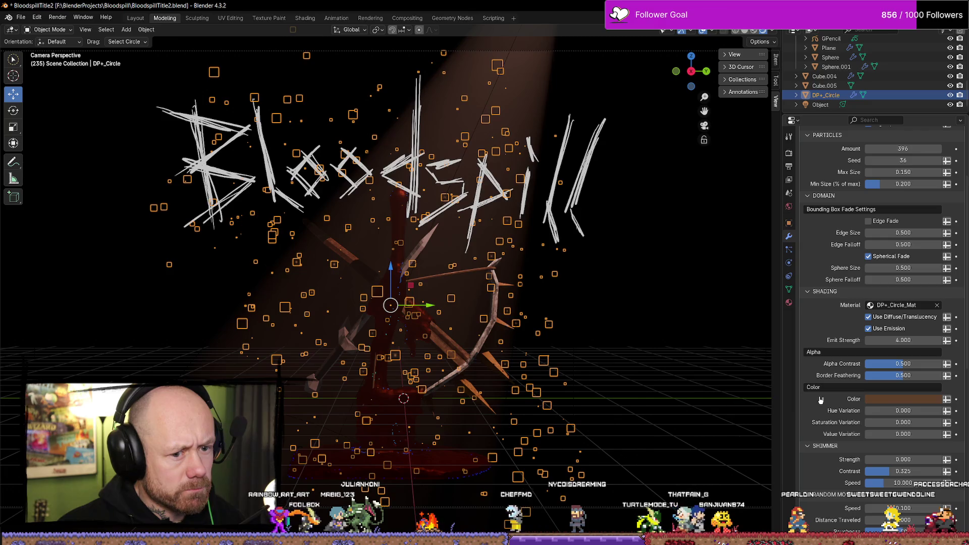
left_click(685, 365)
key("space")
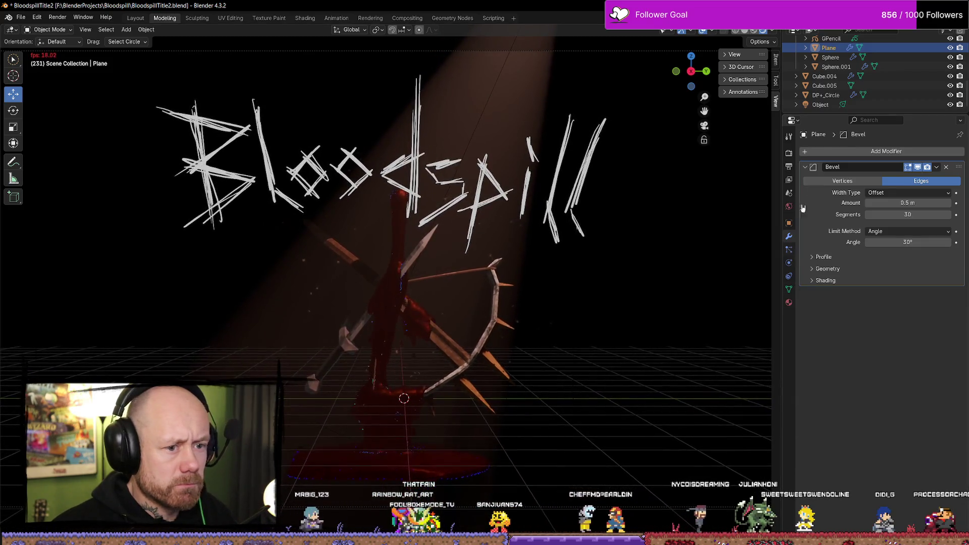
left_click(826, 95)
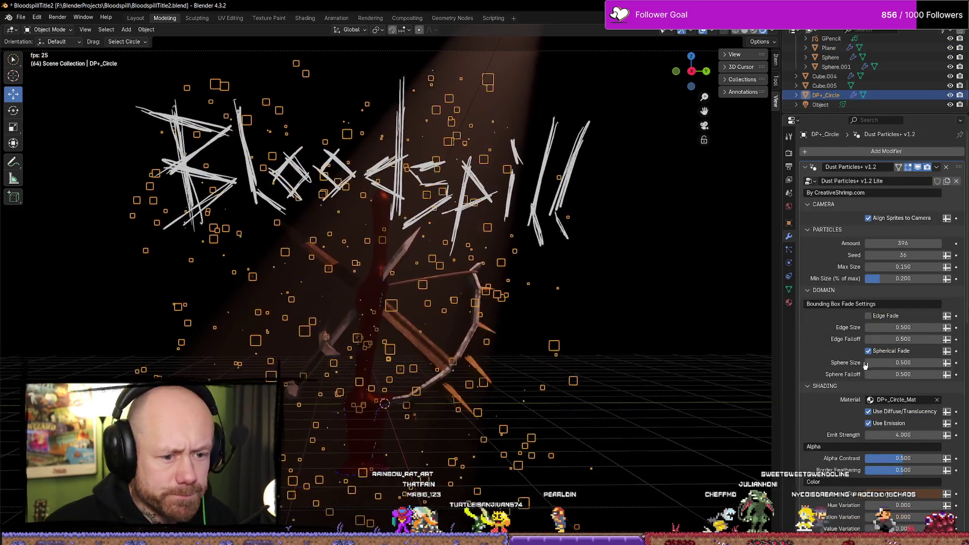
left_click(868, 351)
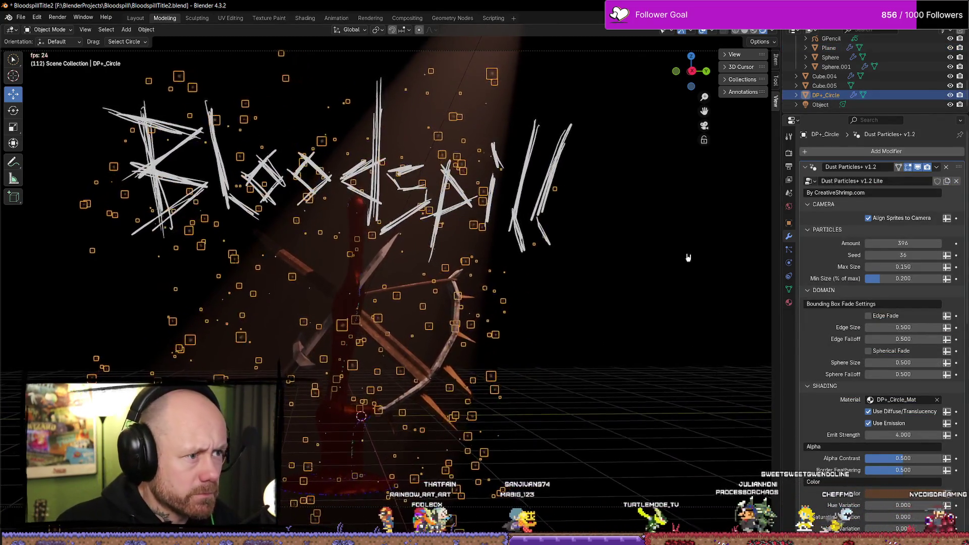
key("ctrl+z")
key("ctrl+z")
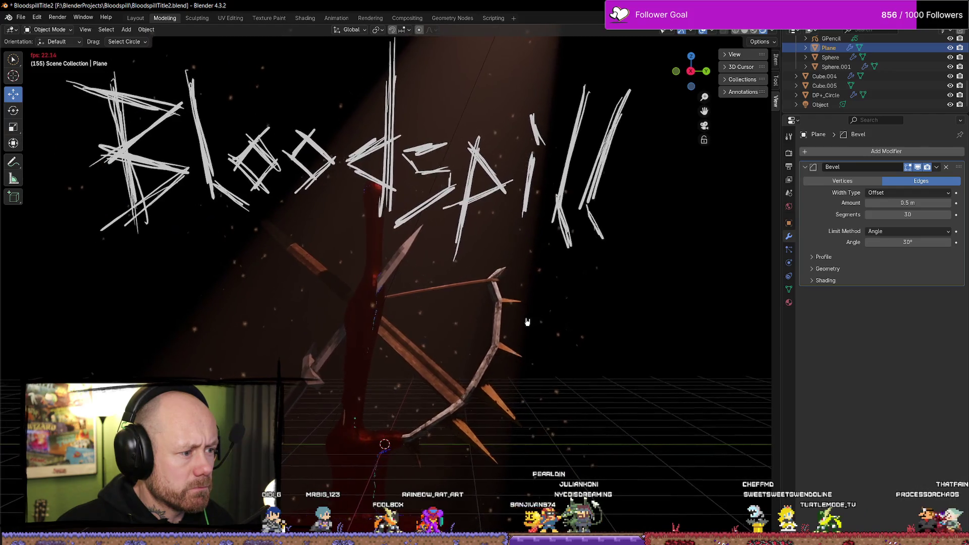
left_click(304, 347)
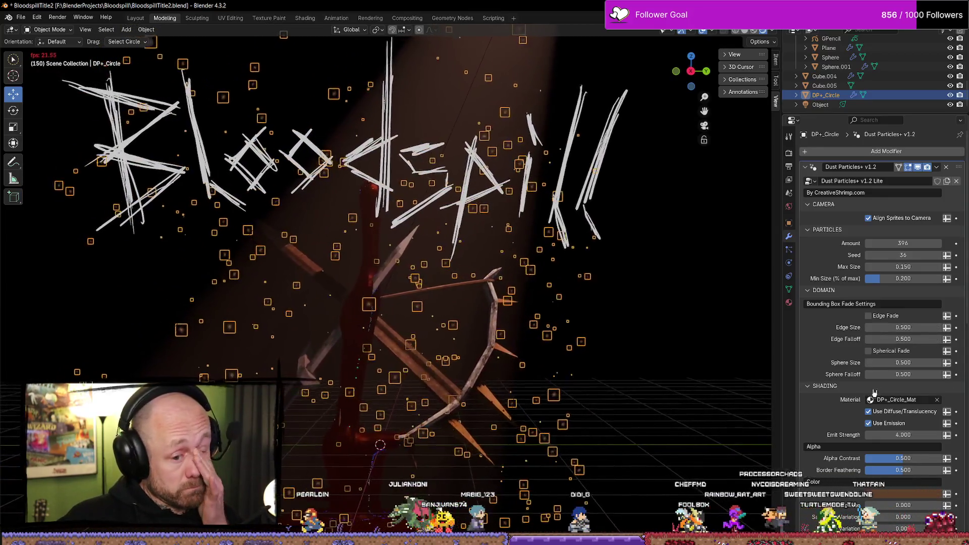
left_click(868, 351)
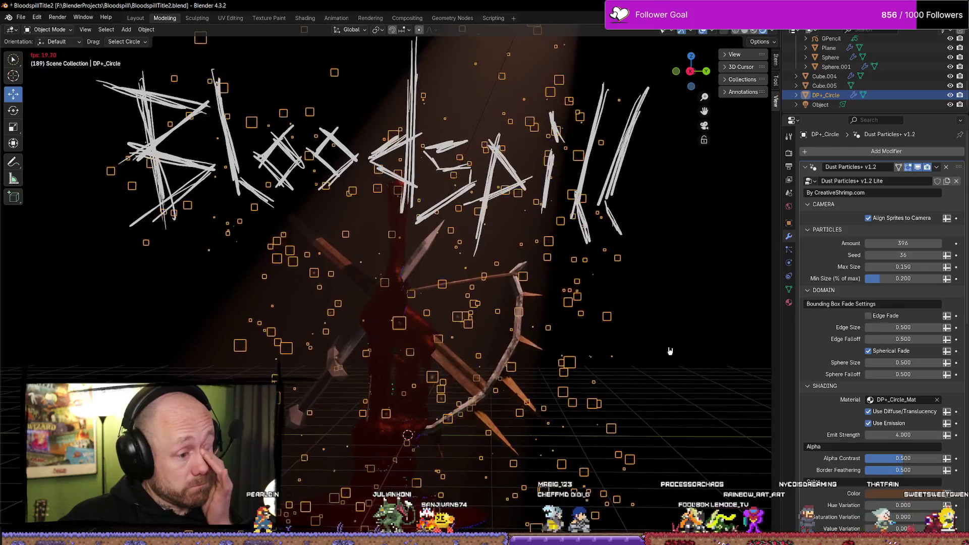
left_click(656, 347)
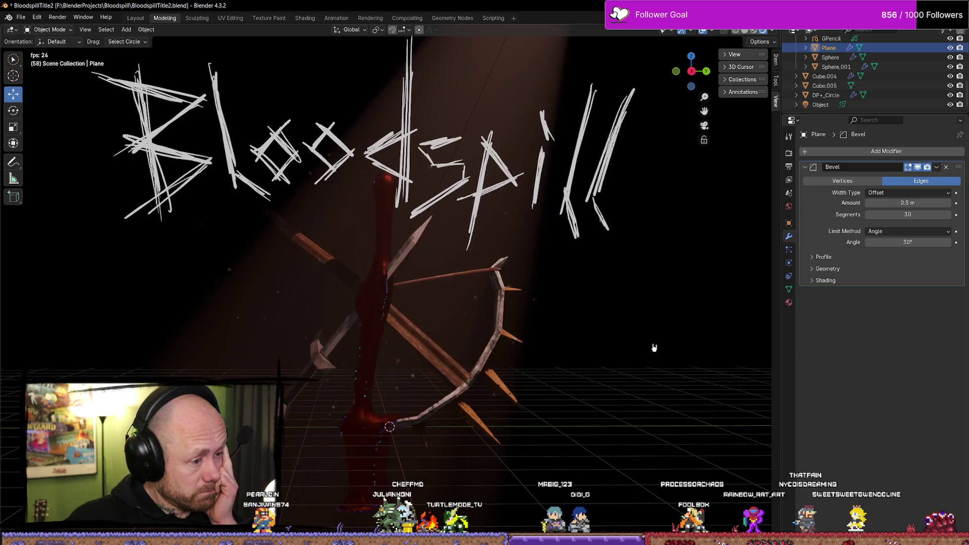
Step: Change the DP+_Circle dust colour from brown to a pale greyish mauve
left_click(826, 96)
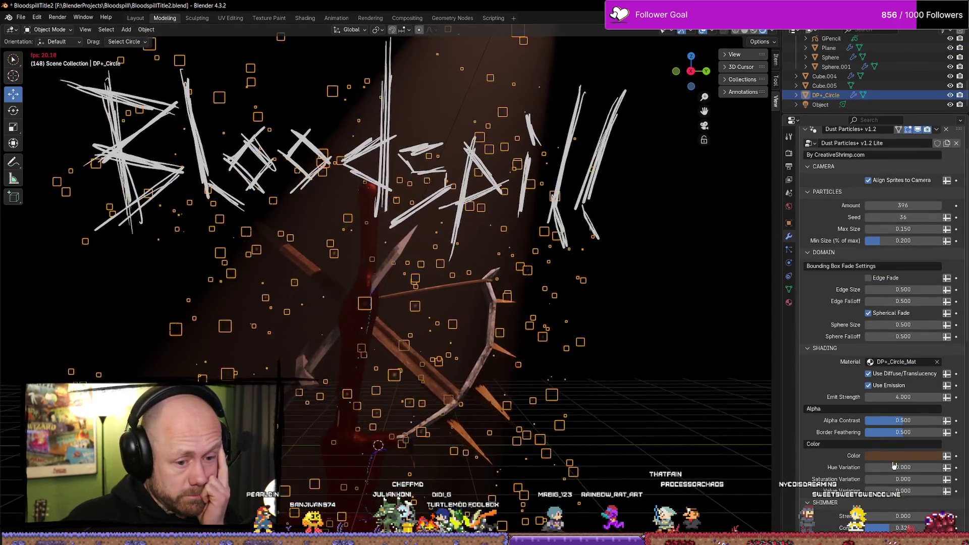
left_click(889, 457)
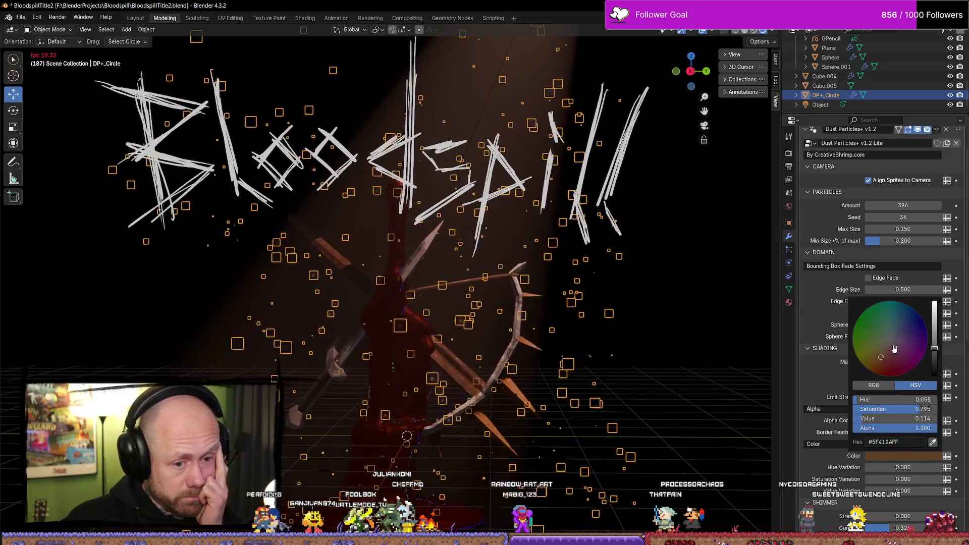
left_click(893, 344)
left_click(707, 347)
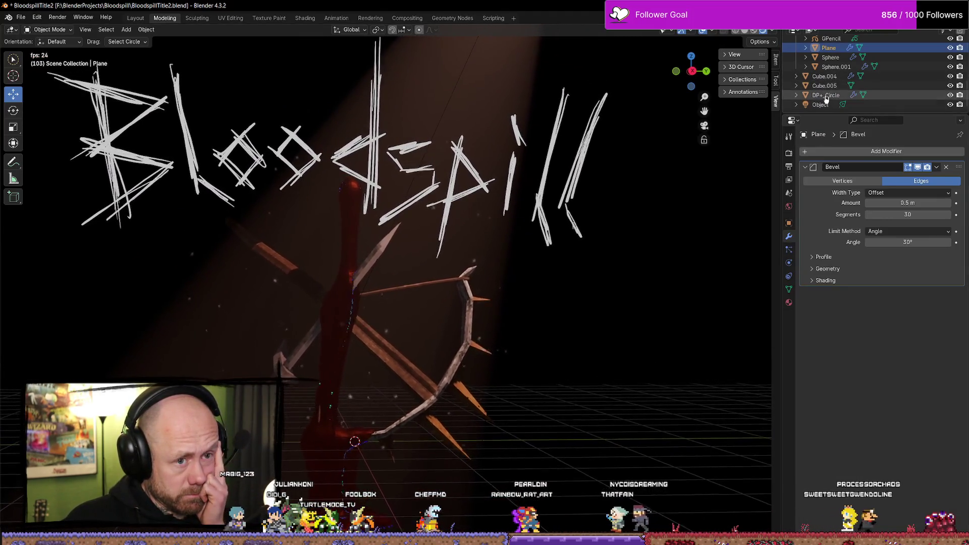
Step: Brighten the dust colour to #766C73 (Value 0.181), then enlarge the 3D view
left_click(826, 95)
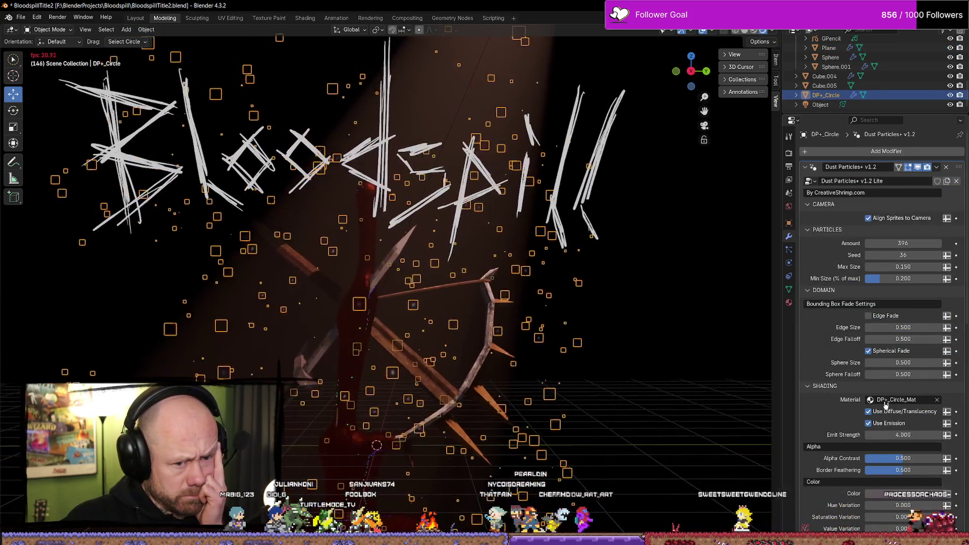
scroll(884, 416, "down", 3)
left_click(892, 438)
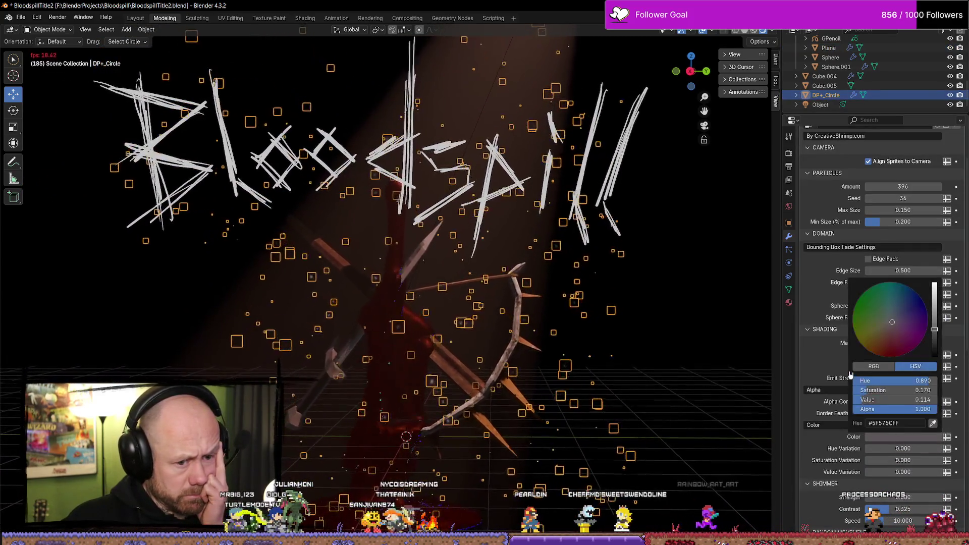
mouse_move(935, 328)
left_mouse_down()
mouse_move(887, 335)
mouse_move(935, 332)
left_mouse_up()
left_click(684, 320)
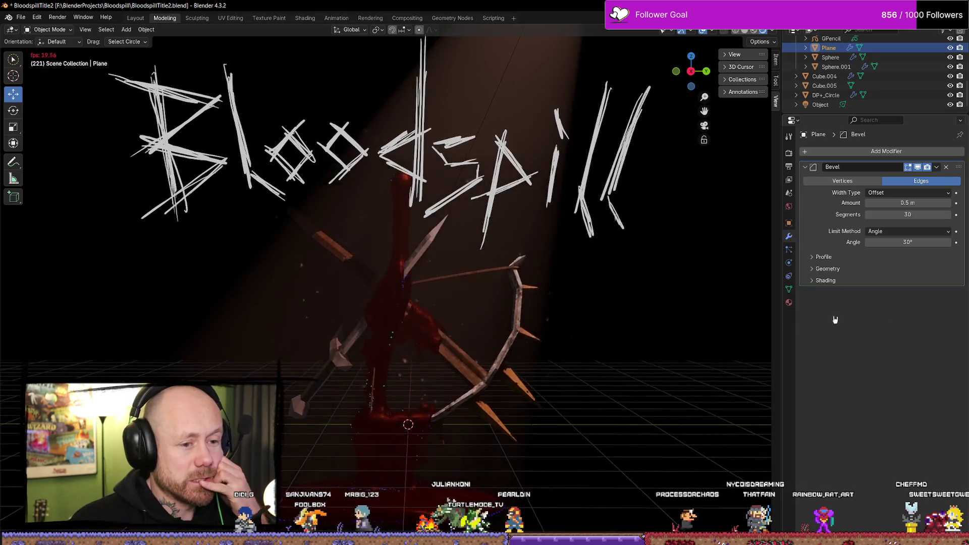
left_click_drag(783, 322, 891, 319)
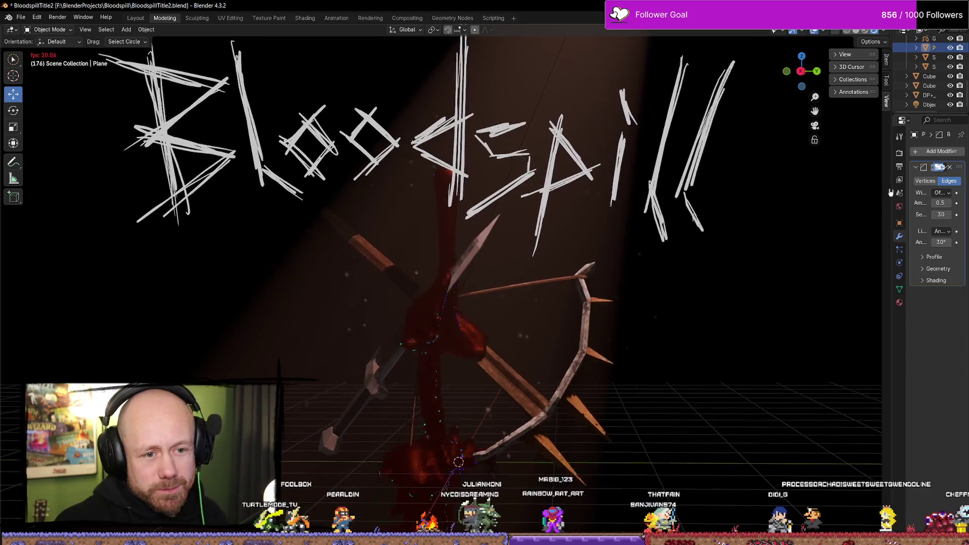
Step: Widen the side panels again, showing the Plane's Bevel modifier settings
left_click_drag(892, 193, 766, 192)
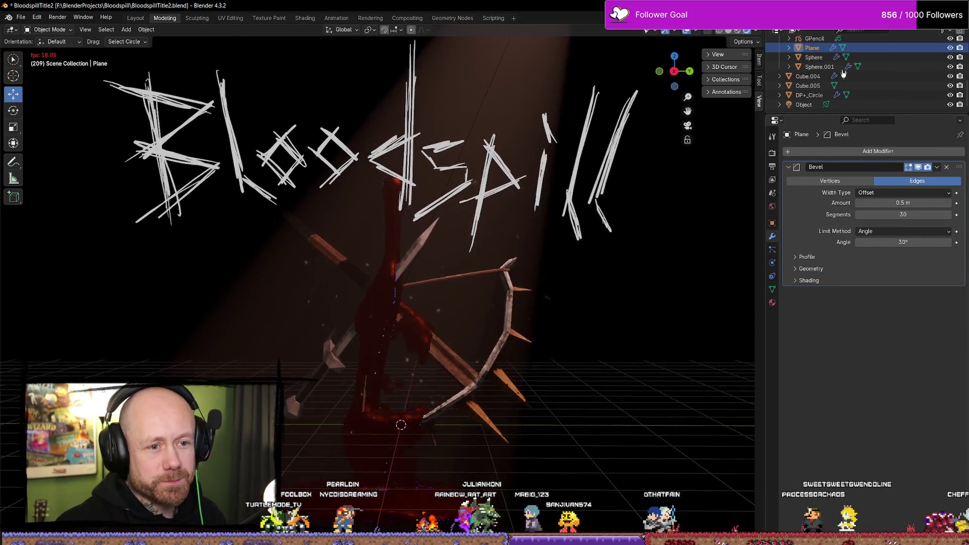
Step: Set the DP+_Circle Random Movement Speed to 0.050, then reselect the Plane
left_click(809, 95)
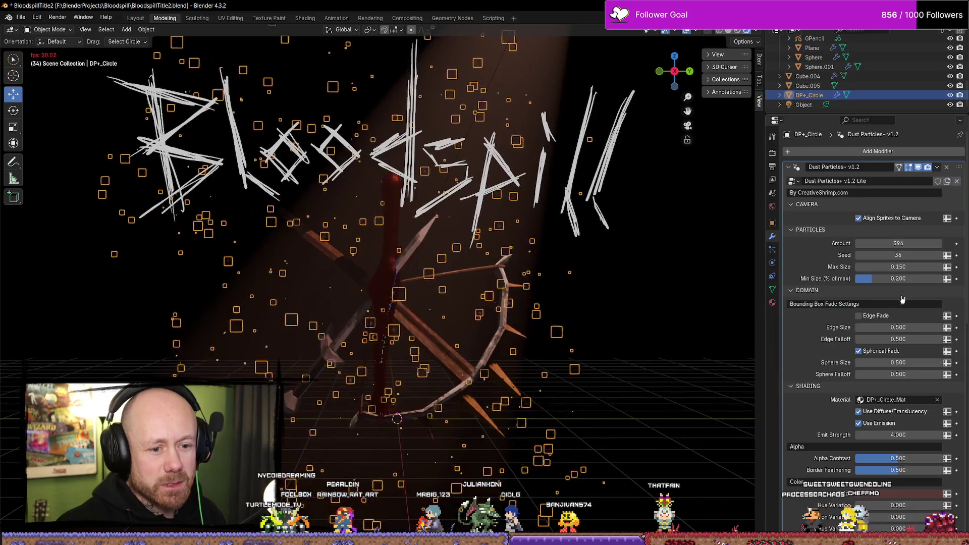
scroll(878, 376, "down", 10)
scroll(879, 376, "down", 4)
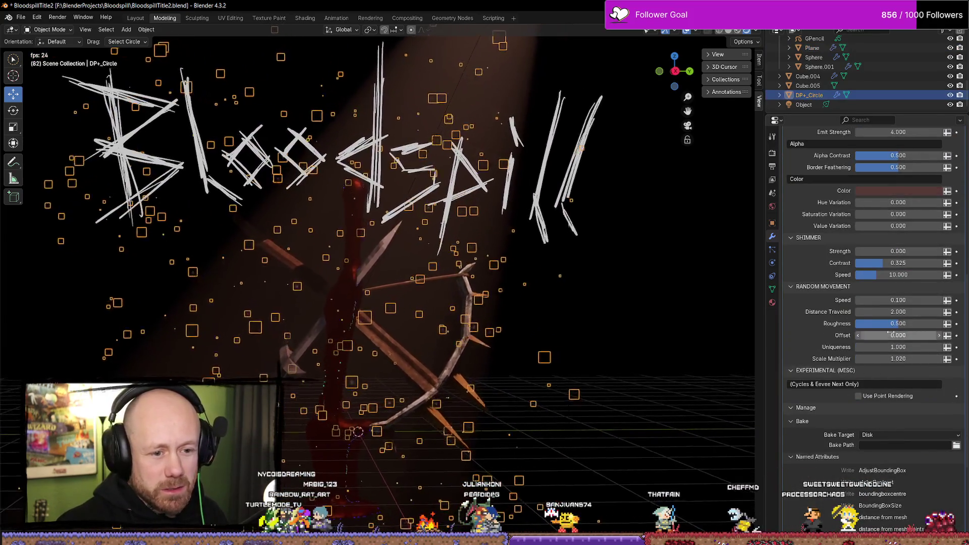
scroll(873, 345, "down", 3)
scroll(874, 345, "up", 3)
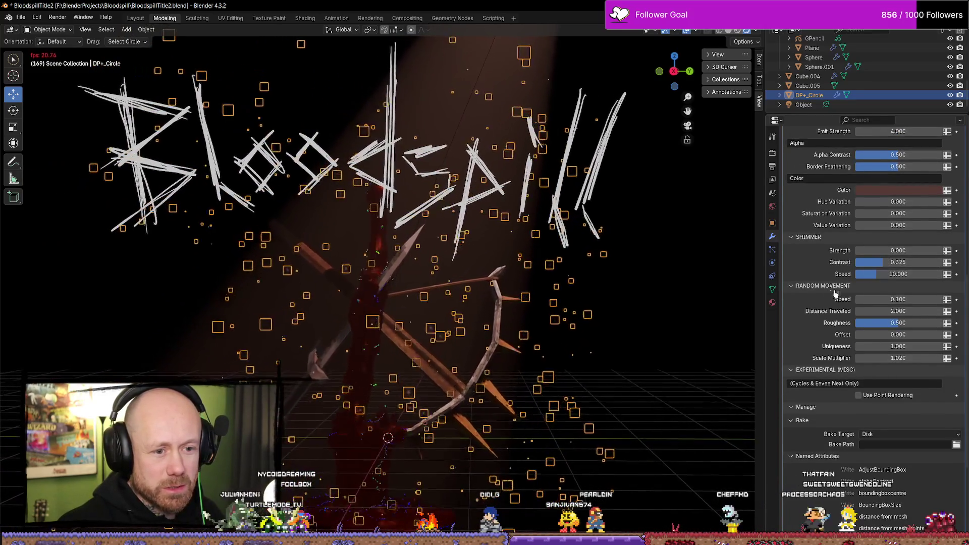
left_click(910, 299)
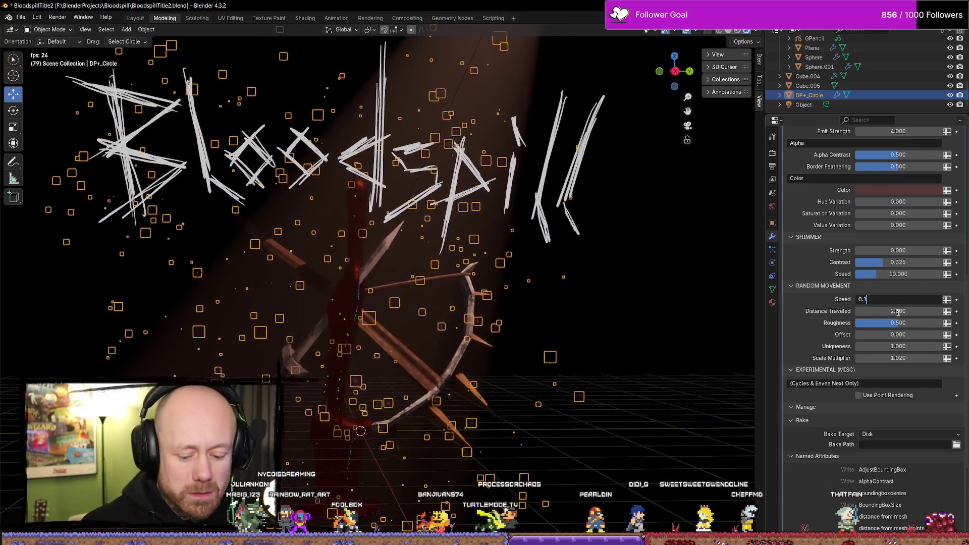
key("BackSpace")
type("05")
key("Return")
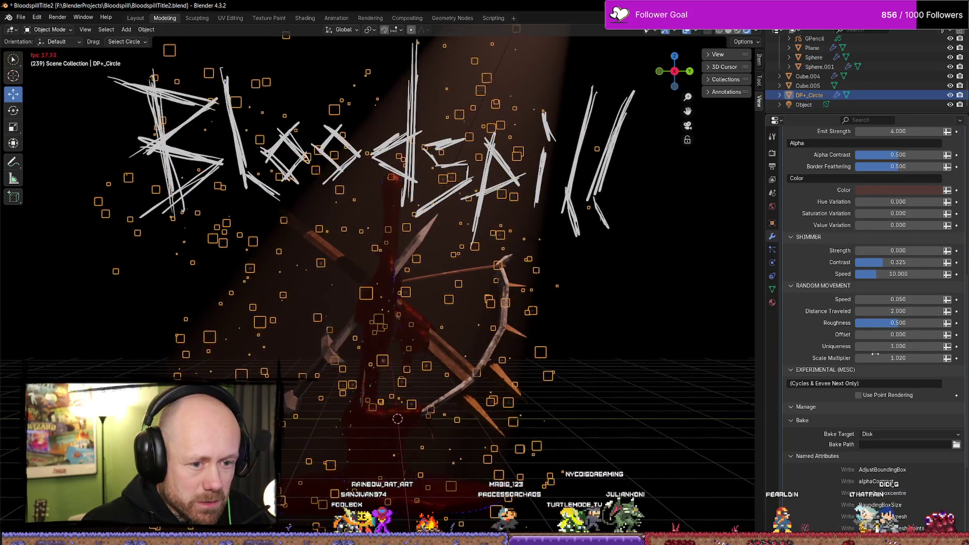
left_click(677, 327)
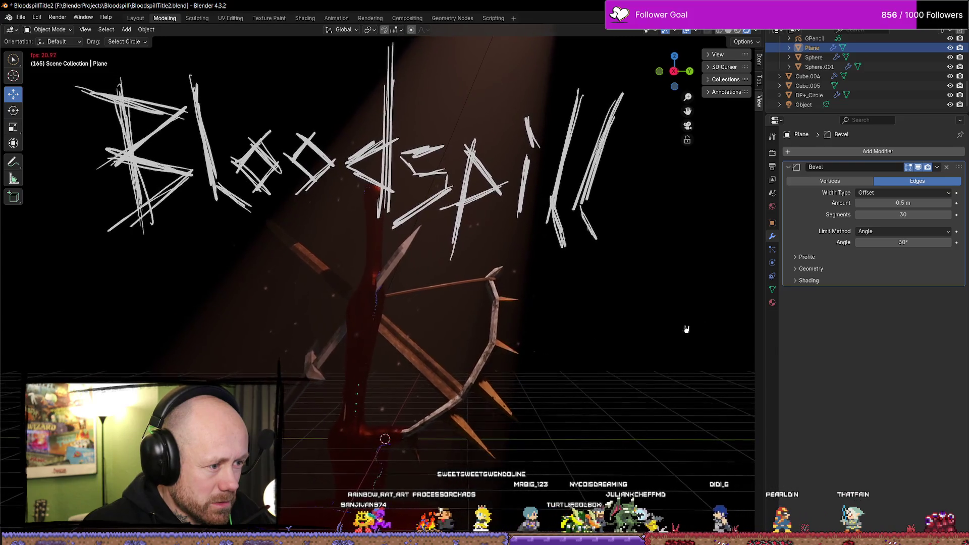
Step: Narrow the side panels for a larger 3D view and save BloodspillTitle2.blend
left_click_drag(766, 355, 867, 350)
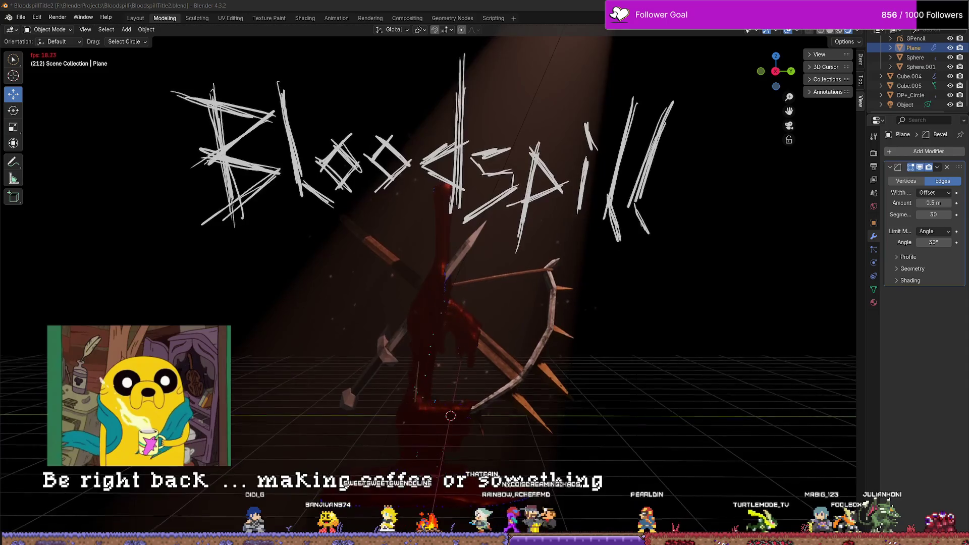
key("ctrl+s")
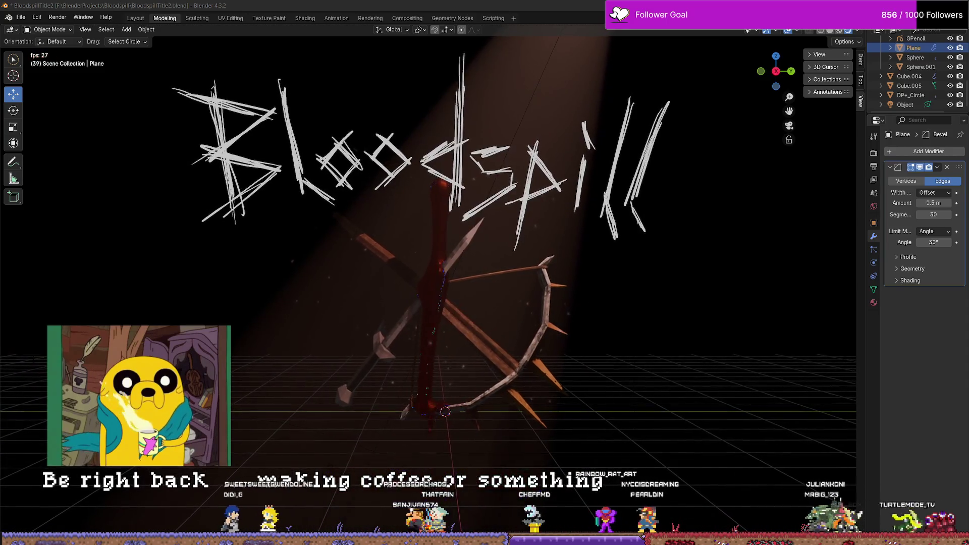